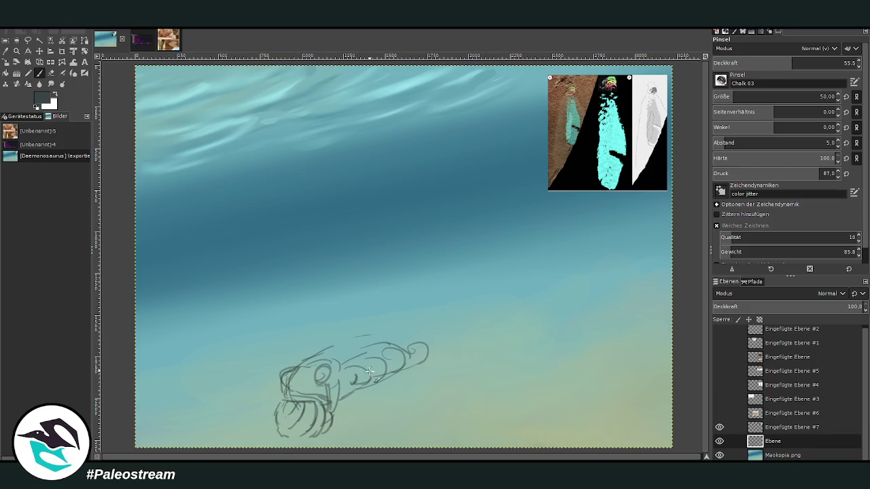
- Sketch long back and belly lines extending the fanged head rightward into an eel body
{"action": "mouse_move", "coordinate": [399, 360]}
{"action": "left_mouse_down"}
{"action": "mouse_move", "coordinate": [381, 384]}
{"action": "mouse_move", "coordinate": [447, 359]}
{"action": "left_mouse_up"}
{"action": "mouse_move", "coordinate": [333, 343]}
{"action": "left_mouse_down"}
{"action": "mouse_move", "coordinate": [299, 365]}
{"action": "mouse_move", "coordinate": [406, 317]}
{"action": "left_mouse_up"}
{"action": "left_click_drag", "start_coordinate": [348, 333], "coordinate": [464, 311]}
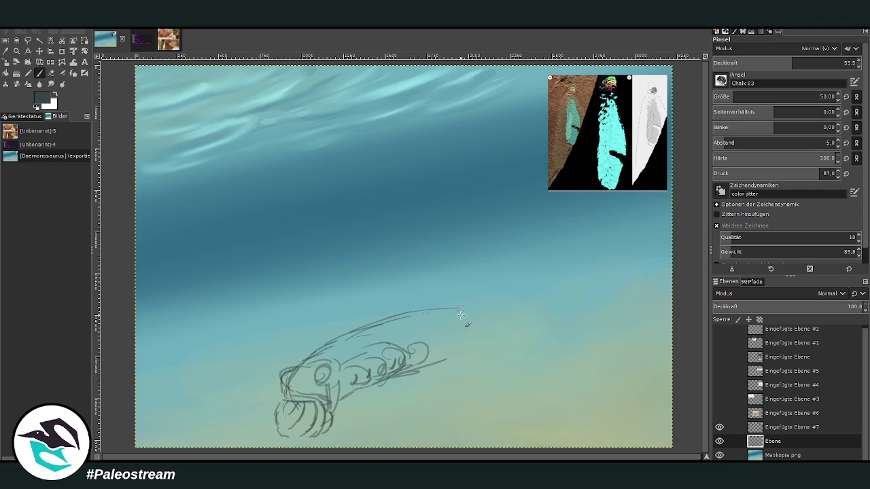
{"action": "mouse_move", "coordinate": [405, 367]}
{"action": "left_mouse_down"}
{"action": "mouse_move", "coordinate": [487, 360]}
{"action": "mouse_move", "coordinate": [574, 309]}
{"action": "left_mouse_up"}
{"action": "mouse_move", "coordinate": [417, 308]}
{"action": "left_mouse_down"}
{"action": "mouse_move", "coordinate": [334, 347]}
{"action": "mouse_move", "coordinate": [479, 291]}
{"action": "left_mouse_up"}
{"action": "left_click_drag", "start_coordinate": [573, 315], "coordinate": [592, 294]}
{"action": "left_click_drag", "start_coordinate": [427, 306], "coordinate": [458, 285]}
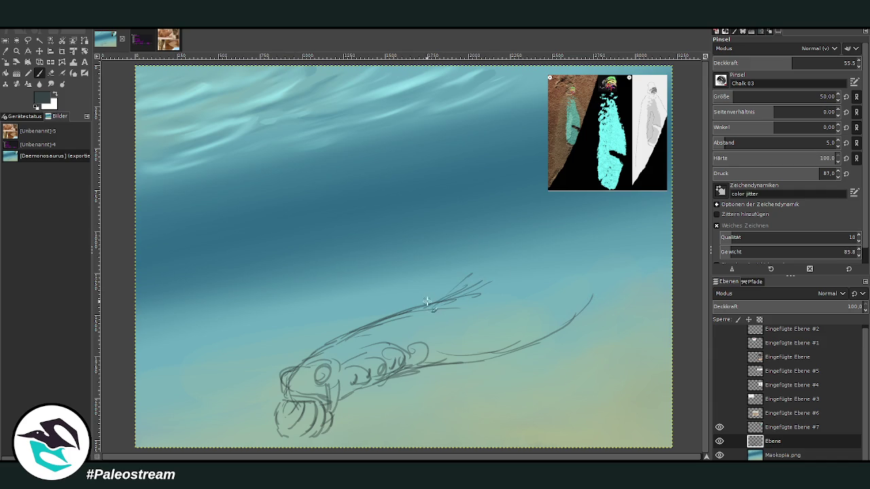
{"action": "mouse_move", "coordinate": [393, 318]}
{"action": "left_mouse_down"}
{"action": "mouse_move", "coordinate": [344, 339]}
{"action": "mouse_move", "coordinate": [453, 279]}
{"action": "mouse_move", "coordinate": [601, 235]}
{"action": "left_mouse_up"}
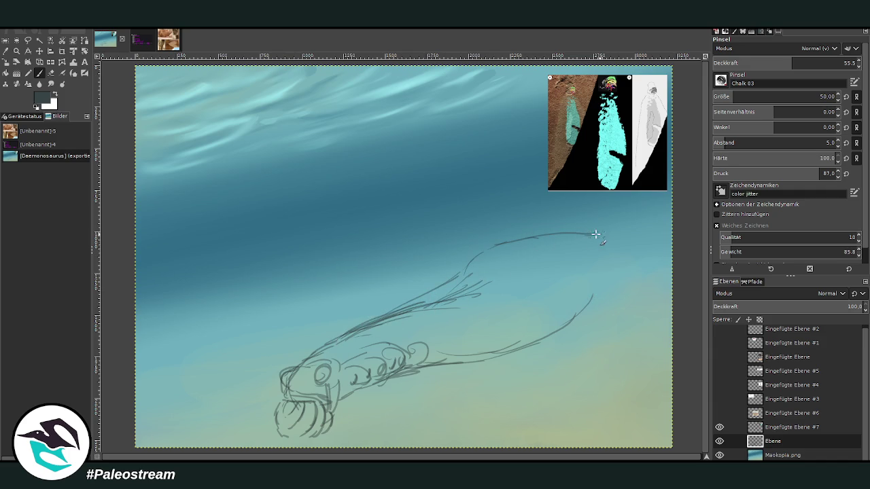
- Outline the tail fin sweeping up-right and refine the back and belly contours
{"action": "mouse_move", "coordinate": [595, 286]}
{"action": "left_mouse_down"}
{"action": "mouse_move", "coordinate": [609, 245]}
{"action": "mouse_move", "coordinate": [641, 252]}
{"action": "mouse_move", "coordinate": [658, 277]}
{"action": "mouse_move", "coordinate": [654, 291]}
{"action": "mouse_move", "coordinate": [593, 284]}
{"action": "mouse_move", "coordinate": [656, 306]}
{"action": "mouse_move", "coordinate": [639, 257]}
{"action": "mouse_move", "coordinate": [612, 237]}
{"action": "mouse_move", "coordinate": [578, 318]}
{"action": "left_mouse_up"}
{"action": "mouse_move", "coordinate": [590, 242]}
{"action": "left_mouse_down"}
{"action": "mouse_move", "coordinate": [553, 233]}
{"action": "mouse_move", "coordinate": [504, 262]}
{"action": "mouse_move", "coordinate": [490, 291]}
{"action": "mouse_move", "coordinate": [518, 306]}
{"action": "mouse_move", "coordinate": [422, 326]}
{"action": "left_mouse_up"}
{"action": "left_click_drag", "start_coordinate": [486, 313], "coordinate": [419, 325]}
{"action": "left_click_drag", "start_coordinate": [482, 294], "coordinate": [367, 331]}
{"action": "left_click_drag", "start_coordinate": [511, 313], "coordinate": [443, 331]}
{"action": "left_click_drag", "start_coordinate": [581, 242], "coordinate": [556, 275]}
{"action": "mouse_move", "coordinate": [578, 311]}
{"action": "left_mouse_down"}
{"action": "mouse_move", "coordinate": [453, 360]}
{"action": "mouse_move", "coordinate": [408, 363]}
{"action": "left_mouse_up"}
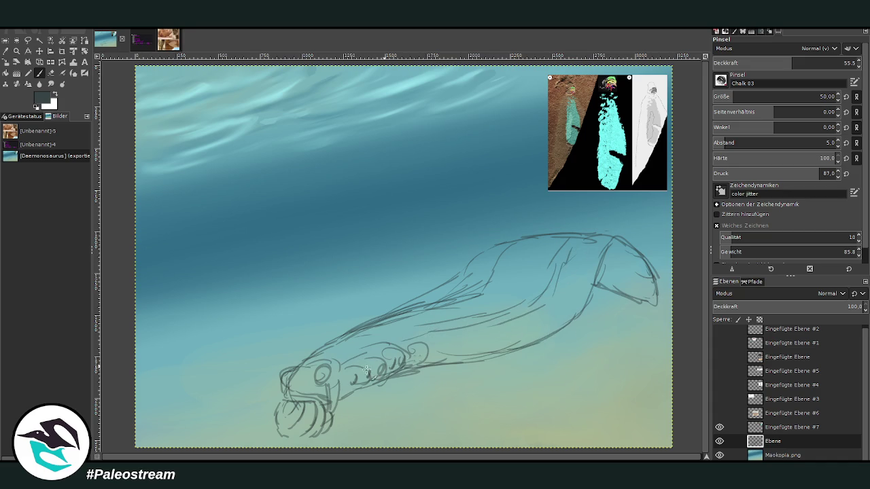
{"action": "mouse_move", "coordinate": [493, 245]}
{"action": "left_mouse_down"}
{"action": "mouse_move", "coordinate": [551, 235]}
{"action": "mouse_move", "coordinate": [601, 242]}
{"action": "left_mouse_up"}
{"action": "mouse_move", "coordinate": [614, 282]}
{"action": "left_mouse_down"}
{"action": "mouse_move", "coordinate": [660, 311]}
{"action": "mouse_move", "coordinate": [654, 266]}
{"action": "left_mouse_up"}
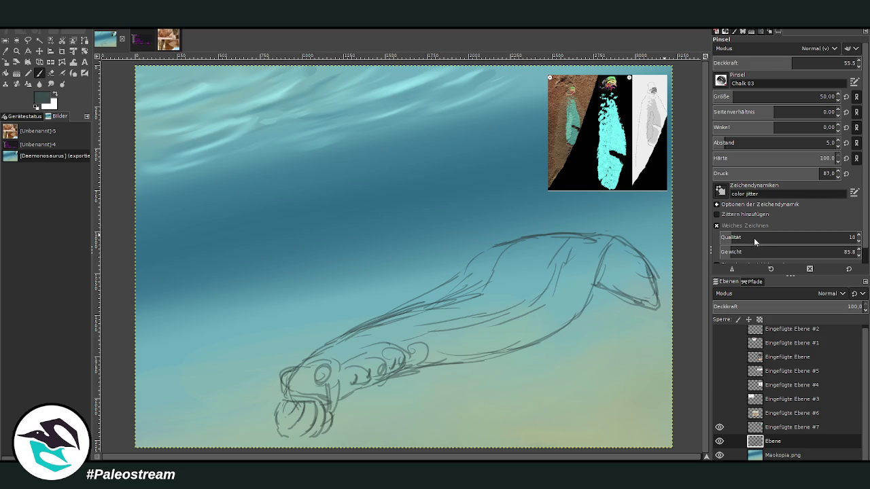
{"action": "left_click", "coordinate": [639, 250], "text": "ctrl"}
- Sample a blue from the canvas and brush shading into the tail fin and body
{"action": "key", "text": "o"}
{"action": "left_click", "coordinate": [374, 202]}
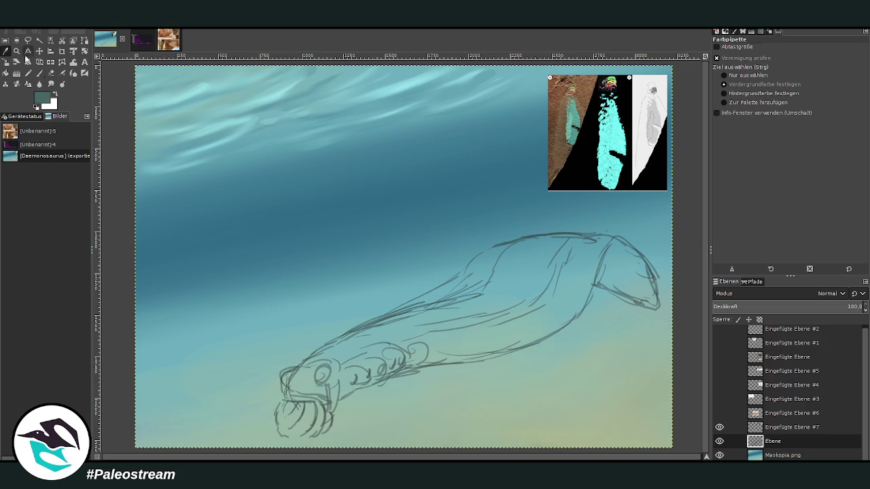
{"action": "left_click", "coordinate": [41, 73]}
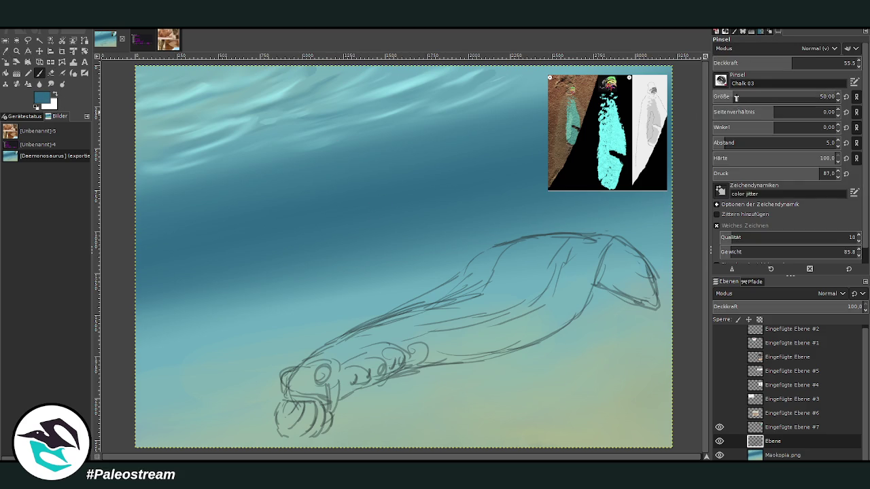
{"action": "left_click_drag", "start_coordinate": [612, 262], "coordinate": [651, 294]}
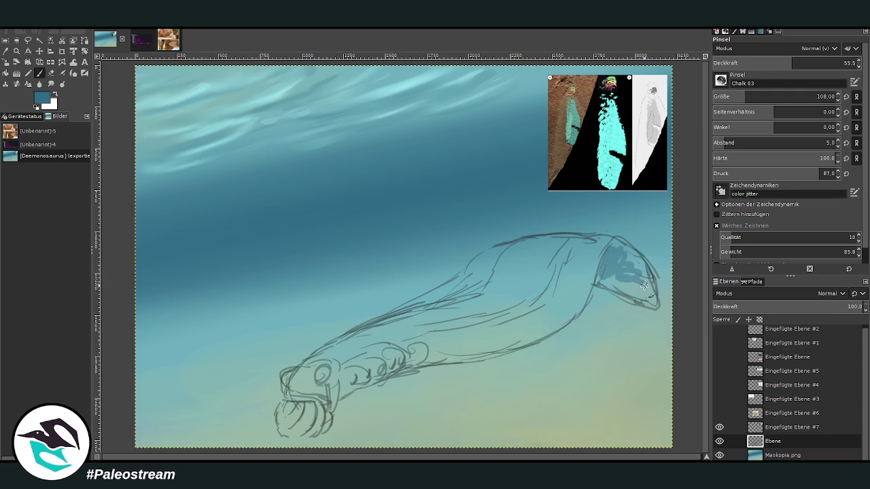
{"action": "left_click_drag", "start_coordinate": [563, 251], "coordinate": [460, 326]}
{"action": "left_click_drag", "start_coordinate": [510, 313], "coordinate": [412, 331]}
{"action": "left_click_drag", "start_coordinate": [598, 286], "coordinate": [656, 310]}
{"action": "mouse_move", "coordinate": [488, 277]}
{"action": "left_mouse_down"}
{"action": "mouse_move", "coordinate": [423, 303]}
{"action": "mouse_move", "coordinate": [370, 346]}
{"action": "mouse_move", "coordinate": [360, 373]}
{"action": "mouse_move", "coordinate": [472, 330]}
{"action": "left_mouse_up"}
- With brush size 213 at 37.5 opacity, lay faint translucent shading along the fish
{"action": "left_click_drag", "start_coordinate": [752, 94], "coordinate": [763, 95]}
{"action": "left_click_drag", "start_coordinate": [792, 63], "coordinate": [767, 63]}
{"action": "mouse_move", "coordinate": [531, 314]}
{"action": "left_mouse_down"}
{"action": "mouse_move", "coordinate": [435, 343]}
{"action": "mouse_move", "coordinate": [535, 312]}
{"action": "mouse_move", "coordinate": [565, 255]}
{"action": "mouse_move", "coordinate": [520, 299]}
{"action": "mouse_move", "coordinate": [571, 244]}
{"action": "mouse_move", "coordinate": [481, 284]}
{"action": "mouse_move", "coordinate": [316, 384]}
{"action": "mouse_move", "coordinate": [317, 371]}
{"action": "mouse_move", "coordinate": [336, 405]}
{"action": "mouse_move", "coordinate": [299, 398]}
{"action": "left_mouse_up"}
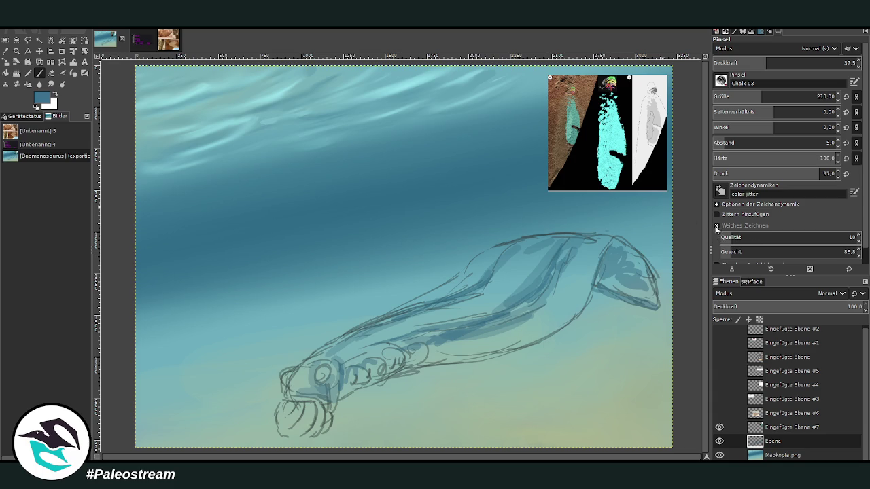
{"action": "mouse_move", "coordinate": [309, 385]}
{"action": "left_mouse_down"}
{"action": "mouse_move", "coordinate": [299, 374]}
{"action": "mouse_move", "coordinate": [382, 338]}
{"action": "mouse_move", "coordinate": [398, 316]}
{"action": "mouse_move", "coordinate": [463, 279]}
{"action": "mouse_move", "coordinate": [562, 306]}
{"action": "mouse_move", "coordinate": [561, 285]}
{"action": "mouse_move", "coordinate": [578, 252]}
{"action": "left_mouse_up"}
- Sample the belly colour, darken the mid-body, and paint light blue underneath at 64.0 opacity
{"action": "left_click", "coordinate": [7, 52]}
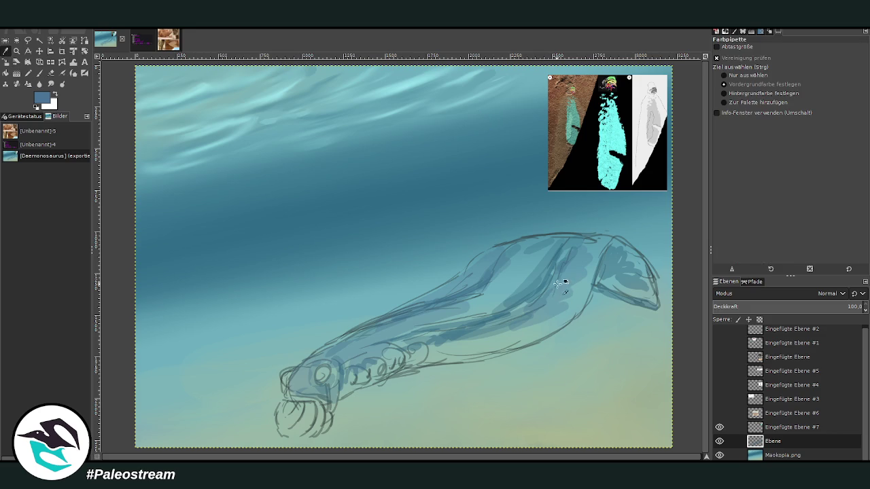
{"action": "key", "text": "p"}
{"action": "mouse_move", "coordinate": [530, 279]}
{"action": "left_mouse_down"}
{"action": "mouse_move", "coordinate": [449, 343]}
{"action": "mouse_move", "coordinate": [571, 286]}
{"action": "mouse_move", "coordinate": [496, 319]}
{"action": "mouse_move", "coordinate": [554, 248]}
{"action": "mouse_move", "coordinate": [461, 316]}
{"action": "mouse_move", "coordinate": [416, 328]}
{"action": "left_mouse_up"}
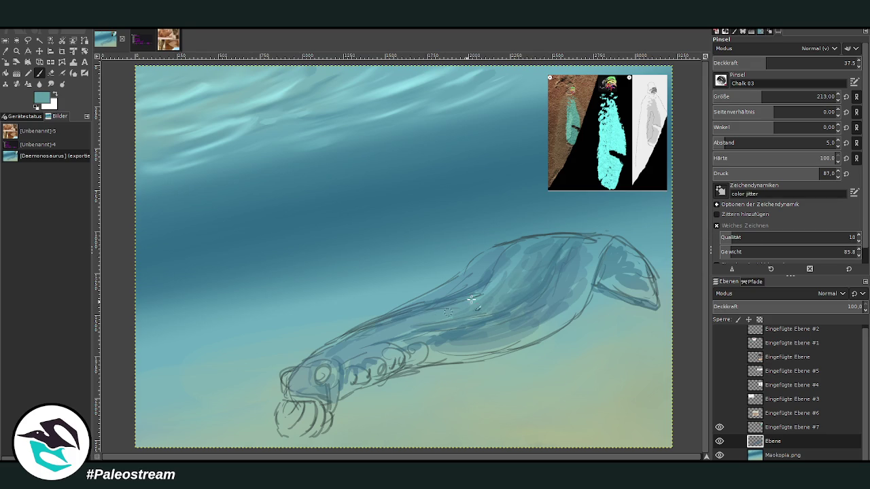
{"action": "left_click", "coordinate": [804, 62]}
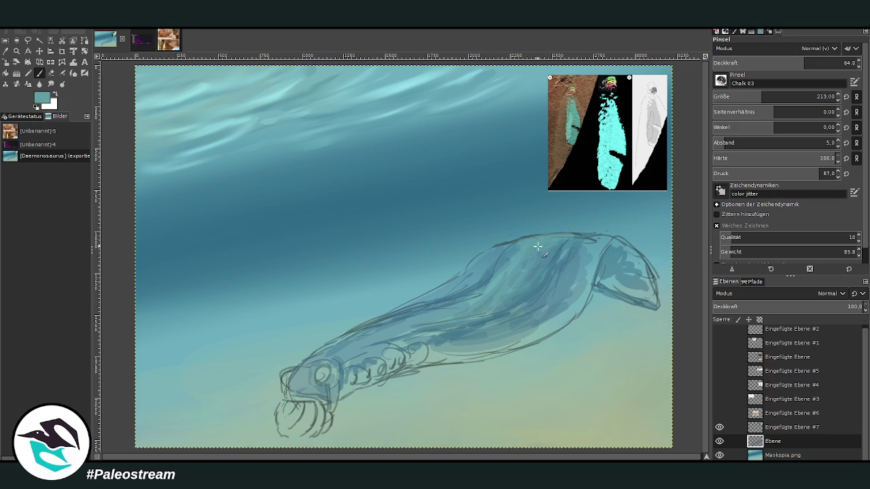
{"action": "mouse_move", "coordinate": [438, 308]}
{"action": "left_mouse_down"}
{"action": "mouse_move", "coordinate": [310, 368]}
{"action": "mouse_move", "coordinate": [343, 381]}
{"action": "mouse_move", "coordinate": [377, 338]}
{"action": "left_mouse_up"}
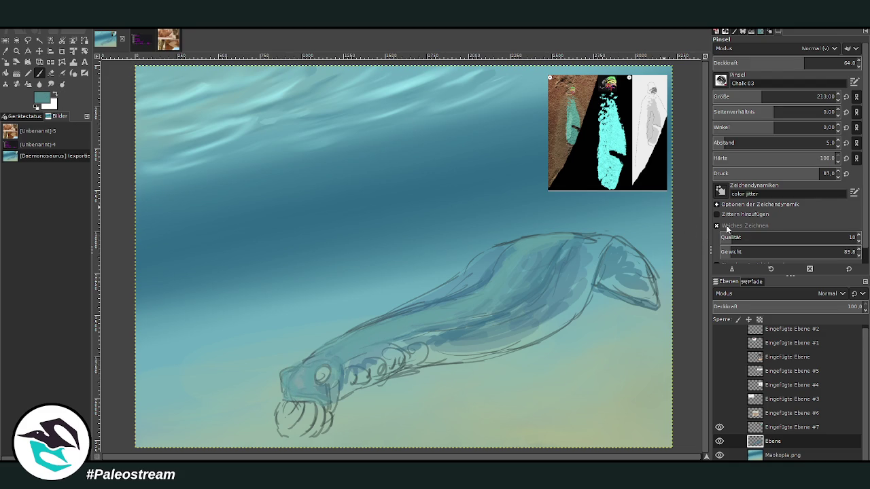
- At about size 135 and 51.1 opacity, paint darker blue along the jaw, throat and gills
{"action": "left_click_drag", "start_coordinate": [804, 63], "coordinate": [809, 62]}
{"action": "left_click_drag", "start_coordinate": [822, 96], "coordinate": [817, 96]}
{"action": "left_click_drag", "start_coordinate": [342, 367], "coordinate": [336, 382]}
{"action": "left_click_drag", "start_coordinate": [817, 97], "coordinate": [751, 97]}
{"action": "left_click_drag", "start_coordinate": [809, 63], "coordinate": [786, 62]}
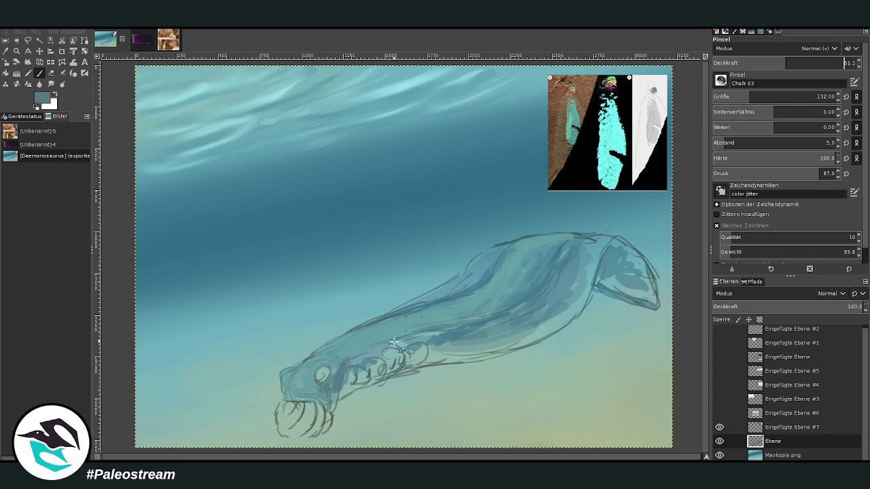
{"action": "mouse_move", "coordinate": [340, 374]}
{"action": "left_mouse_down"}
{"action": "mouse_move", "coordinate": [371, 389]}
{"action": "mouse_move", "coordinate": [403, 371]}
{"action": "left_mouse_up"}
{"action": "key", "text": "shift+e"}
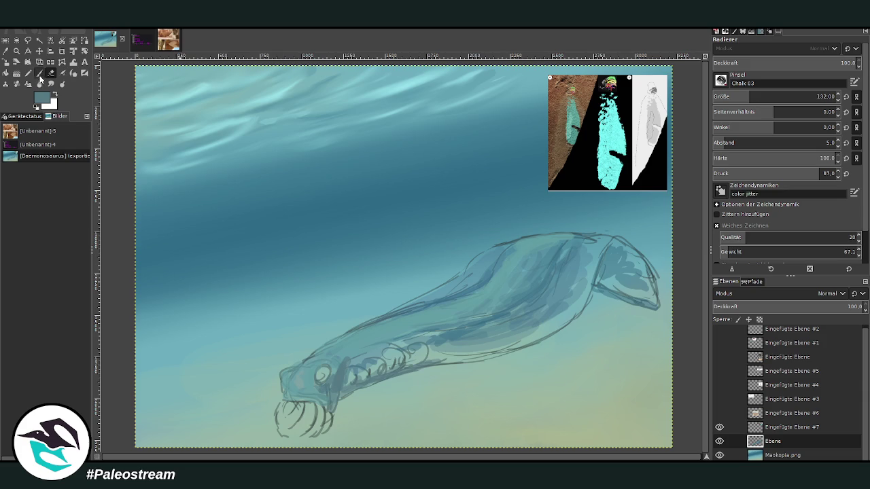
{"action": "key", "text": "p"}
{"action": "mouse_move", "coordinate": [410, 362]}
{"action": "left_mouse_down"}
{"action": "mouse_move", "coordinate": [488, 363]}
{"action": "mouse_move", "coordinate": [524, 334]}
{"action": "mouse_move", "coordinate": [415, 363]}
{"action": "left_mouse_up"}
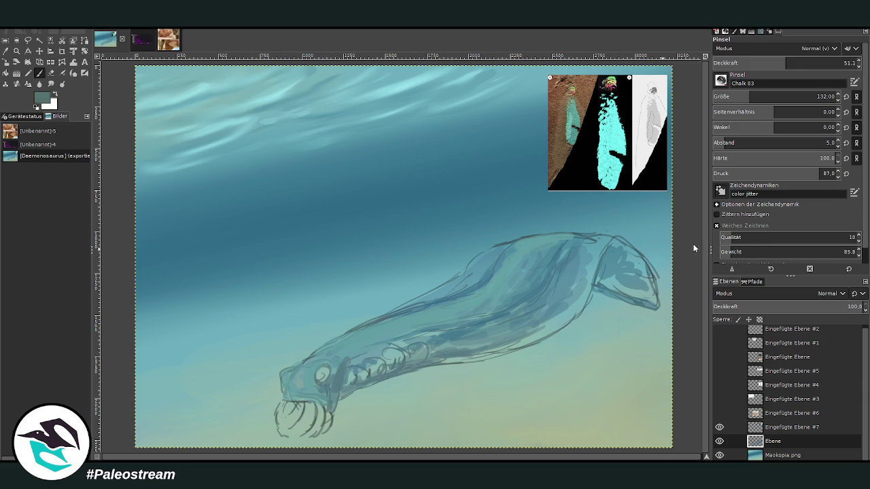
- At opacity 79.5 and size 78, draw the dark belly line and tail fin outline
{"action": "left_click", "coordinate": [816, 63]}
{"action": "left_click_drag", "start_coordinate": [828, 97], "coordinate": [820, 97]}
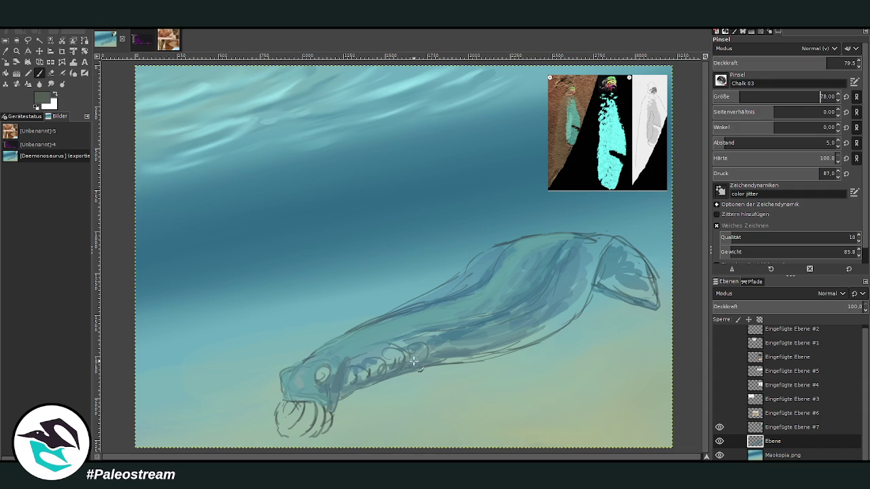
{"action": "left_click", "coordinate": [478, 358], "text": "shift"}
{"action": "mouse_move", "coordinate": [466, 359]}
{"action": "left_mouse_down"}
{"action": "mouse_move", "coordinate": [517, 354]}
{"action": "mouse_move", "coordinate": [361, 382]}
{"action": "left_mouse_up"}
{"action": "mouse_move", "coordinate": [475, 360]}
{"action": "left_mouse_down"}
{"action": "mouse_move", "coordinate": [572, 323]}
{"action": "mouse_move", "coordinate": [589, 302]}
{"action": "mouse_move", "coordinate": [599, 256]}
{"action": "mouse_move", "coordinate": [615, 240]}
{"action": "mouse_move", "coordinate": [656, 286]}
{"action": "mouse_move", "coordinate": [654, 278]}
{"action": "left_mouse_up"}
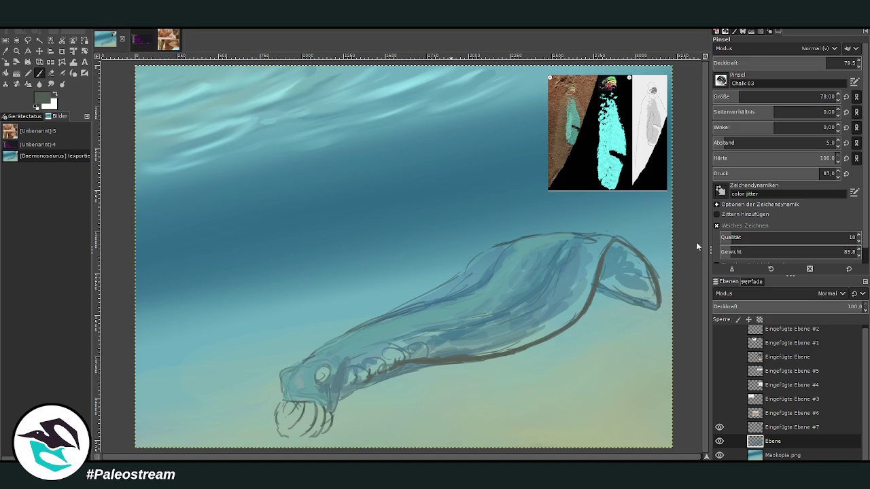
{"action": "mouse_move", "coordinate": [650, 300]}
{"action": "left_mouse_down"}
{"action": "mouse_move", "coordinate": [653, 278]}
{"action": "mouse_move", "coordinate": [618, 240]}
{"action": "left_mouse_up"}
{"action": "left_click_drag", "start_coordinate": [660, 310], "coordinate": [599, 291]}
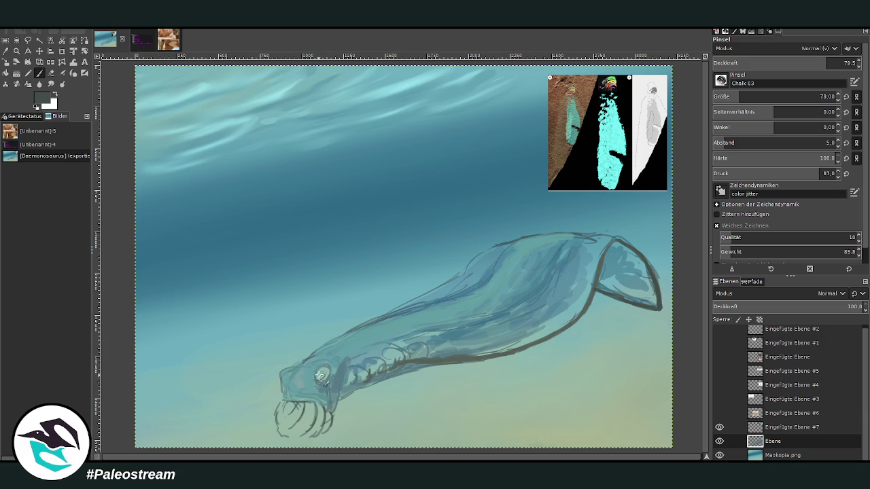
- Fill the eye solid dark, mark the gill slits, and darken the belly outline to the tail
{"action": "left_click_drag", "start_coordinate": [321, 373], "coordinate": [322, 375]}
{"action": "left_click", "coordinate": [323, 375]}
{"action": "left_click_drag", "start_coordinate": [382, 367], "coordinate": [395, 363]}
{"action": "left_click_drag", "start_coordinate": [476, 360], "coordinate": [595, 289]}
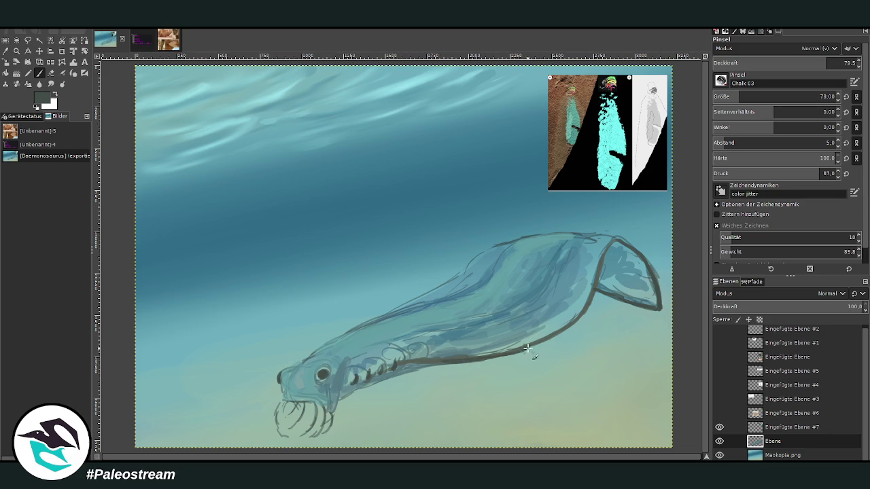
{"action": "left_click", "coordinate": [6, 51]}
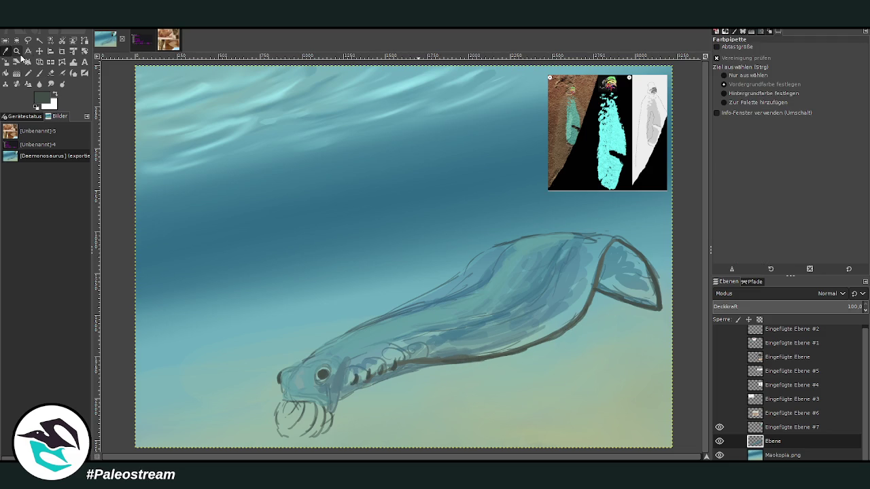
- Sample a light cyan and, at 39.1 opacity, paint lavender-blue highlights on belly and back
{"action": "left_click", "coordinate": [435, 189]}
{"action": "left_click", "coordinate": [39, 73]}
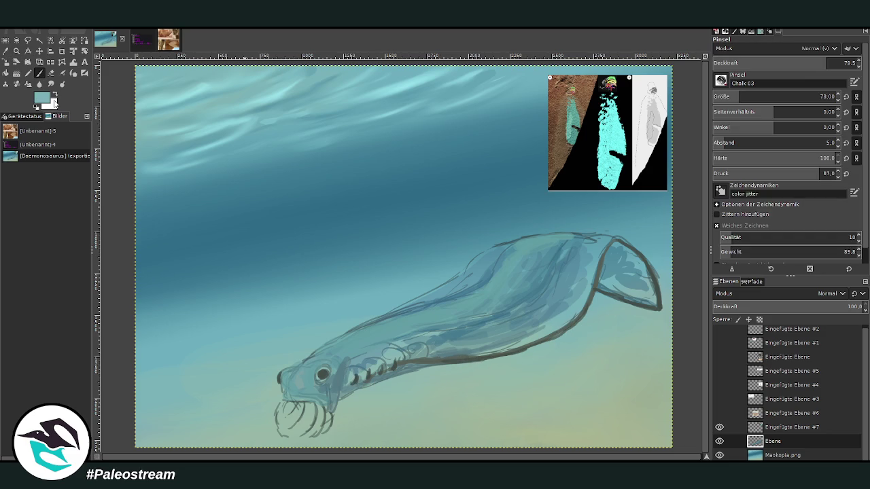
{"action": "left_click", "coordinate": [769, 62]}
{"action": "mouse_move", "coordinate": [529, 339]}
{"action": "left_mouse_down"}
{"action": "mouse_move", "coordinate": [459, 353]}
{"action": "mouse_move", "coordinate": [575, 323]}
{"action": "mouse_move", "coordinate": [586, 255]}
{"action": "mouse_move", "coordinate": [605, 245]}
{"action": "mouse_move", "coordinate": [616, 250]}
{"action": "mouse_move", "coordinate": [585, 242]}
{"action": "mouse_move", "coordinate": [593, 240]}
{"action": "mouse_move", "coordinate": [550, 309]}
{"action": "mouse_move", "coordinate": [501, 346]}
{"action": "mouse_move", "coordinate": [406, 350]}
{"action": "mouse_move", "coordinate": [374, 365]}
{"action": "mouse_move", "coordinate": [337, 345]}
{"action": "left_mouse_up"}
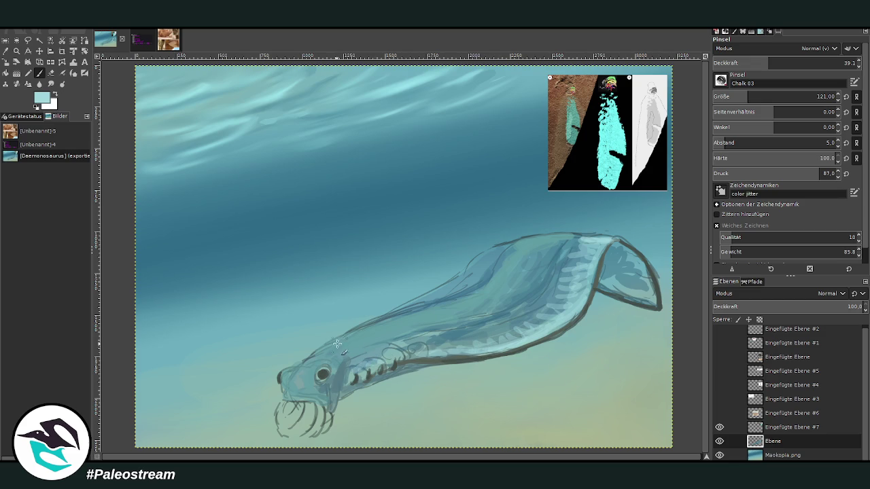
{"action": "mouse_move", "coordinate": [377, 322]}
{"action": "left_mouse_down"}
{"action": "mouse_move", "coordinate": [422, 306]}
{"action": "mouse_move", "coordinate": [507, 246]}
{"action": "mouse_move", "coordinate": [433, 299]}
{"action": "left_mouse_up"}
{"action": "mouse_move", "coordinate": [512, 263]}
{"action": "left_mouse_down"}
{"action": "mouse_move", "coordinate": [548, 238]}
{"action": "mouse_move", "coordinate": [459, 297]}
{"action": "left_mouse_up"}
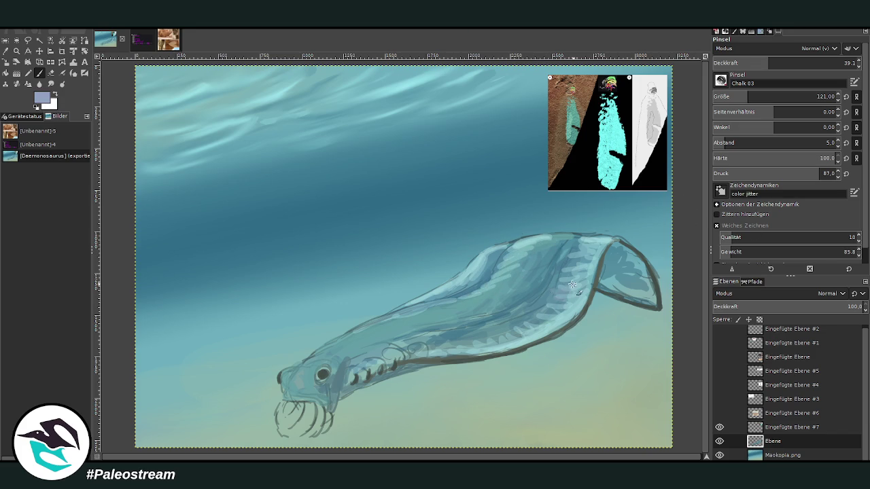
{"action": "left_click_drag", "start_coordinate": [503, 253], "coordinate": [464, 289]}
- Drop opacity to 26.2, sample a teal, and paint soft strokes along the lower body
{"action": "left_click_drag", "start_coordinate": [768, 63], "coordinate": [751, 63]}
{"action": "key", "text": "o"}
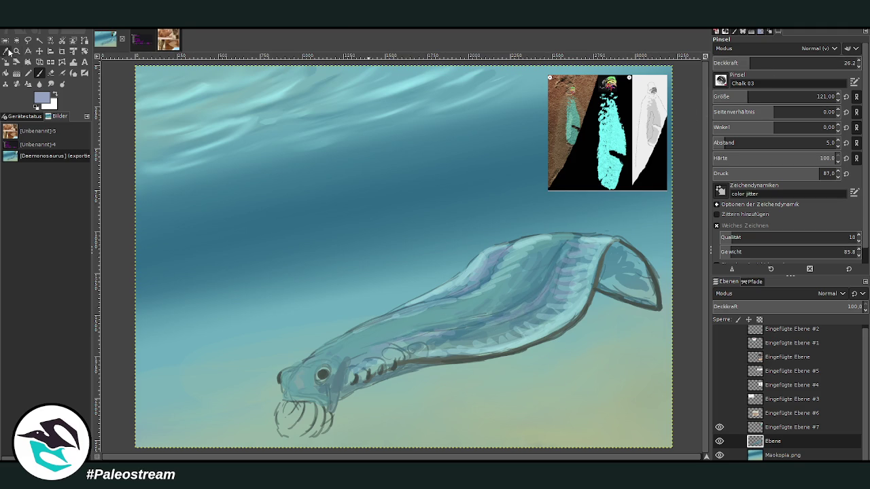
{"action": "left_click", "coordinate": [537, 288]}
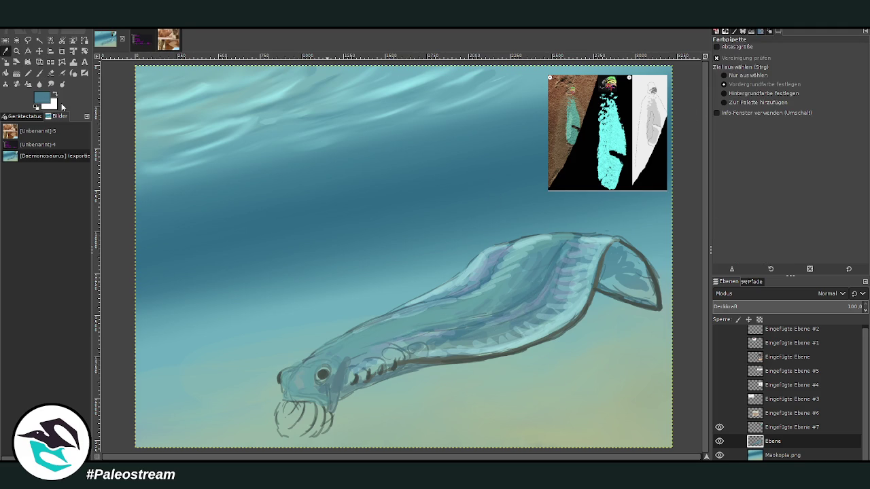
{"action": "left_click", "coordinate": [39, 73]}
{"action": "left_click_drag", "start_coordinate": [513, 302], "coordinate": [371, 336]}
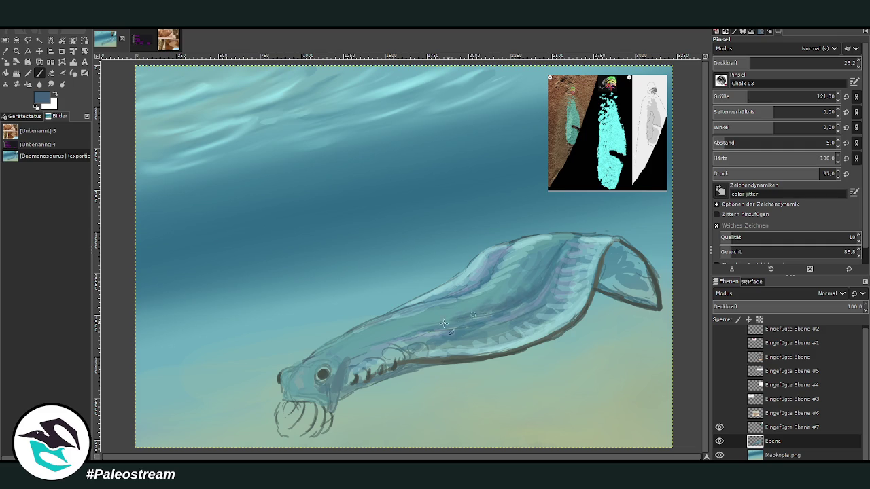
{"action": "left_click_drag", "start_coordinate": [477, 318], "coordinate": [480, 329]}
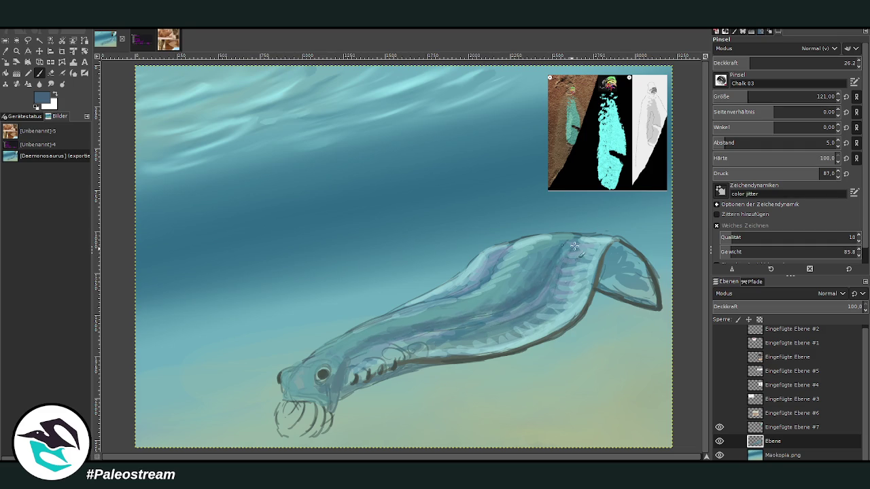
- With an enlarged Smudge brush, blend the purple stripes and back shading, stronger at the top edge
{"action": "left_click", "coordinate": [51, 83]}
{"action": "left_click_drag", "start_coordinate": [752, 97], "coordinate": [769, 98]}
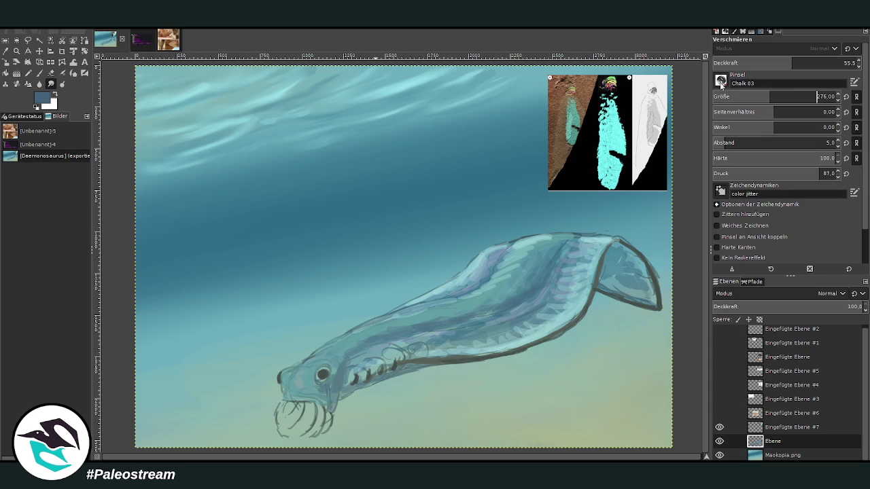
{"action": "scroll", "coordinate": [721, 80], "scroll_direction": "down", "scroll_amount": 1}
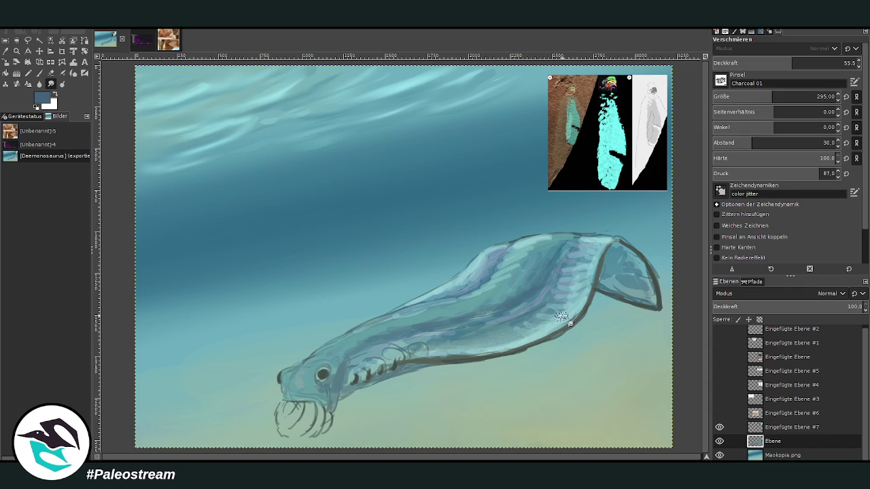
{"action": "mouse_move", "coordinate": [529, 322]}
{"action": "left_mouse_down"}
{"action": "mouse_move", "coordinate": [588, 256]}
{"action": "mouse_move", "coordinate": [619, 291]}
{"action": "mouse_move", "coordinate": [651, 301]}
{"action": "left_mouse_up"}
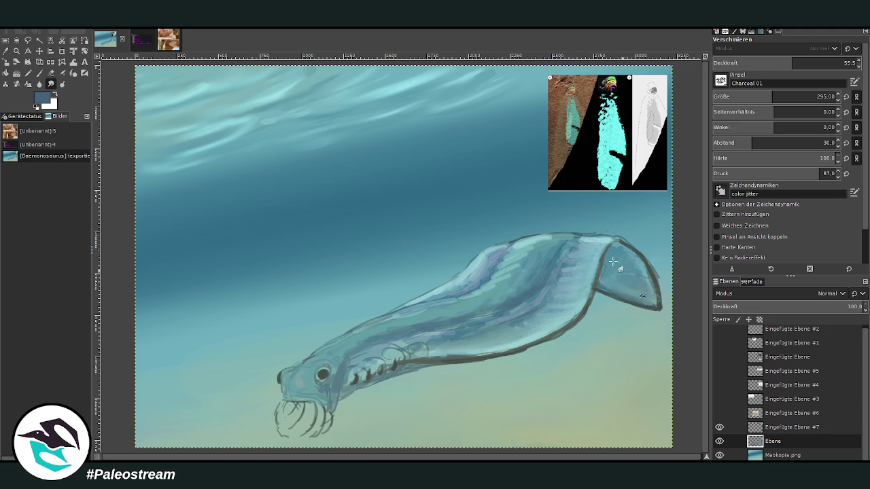
{"action": "mouse_move", "coordinate": [514, 267]}
{"action": "left_mouse_down"}
{"action": "mouse_move", "coordinate": [461, 275]}
{"action": "mouse_move", "coordinate": [507, 253]}
{"action": "mouse_move", "coordinate": [405, 320]}
{"action": "mouse_move", "coordinate": [376, 326]}
{"action": "mouse_move", "coordinate": [300, 382]}
{"action": "mouse_move", "coordinate": [320, 401]}
{"action": "mouse_move", "coordinate": [340, 363]}
{"action": "mouse_move", "coordinate": [361, 363]}
{"action": "mouse_move", "coordinate": [383, 343]}
{"action": "mouse_move", "coordinate": [435, 349]}
{"action": "mouse_move", "coordinate": [406, 333]}
{"action": "left_mouse_up"}
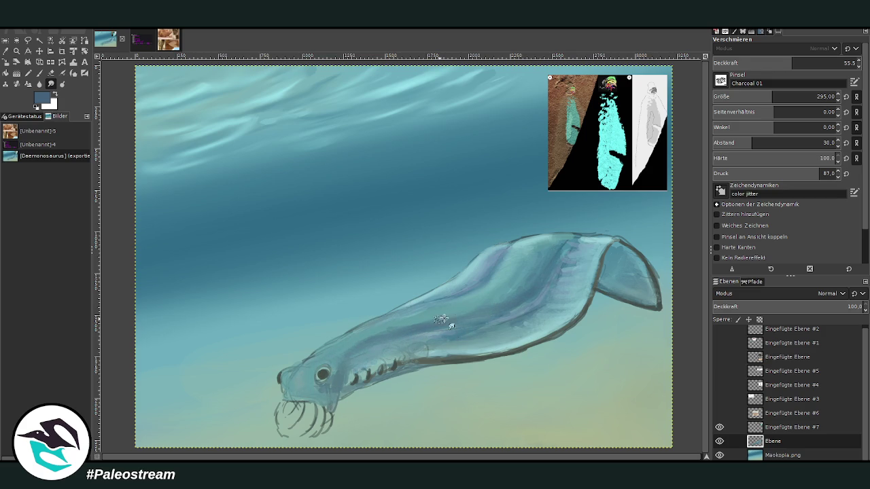
{"action": "left_click", "coordinate": [833, 63]}
{"action": "mouse_move", "coordinate": [556, 272]}
{"action": "left_mouse_down"}
{"action": "mouse_move", "coordinate": [585, 241]}
{"action": "mouse_move", "coordinate": [563, 242]}
{"action": "mouse_move", "coordinate": [551, 266]}
{"action": "left_mouse_up"}
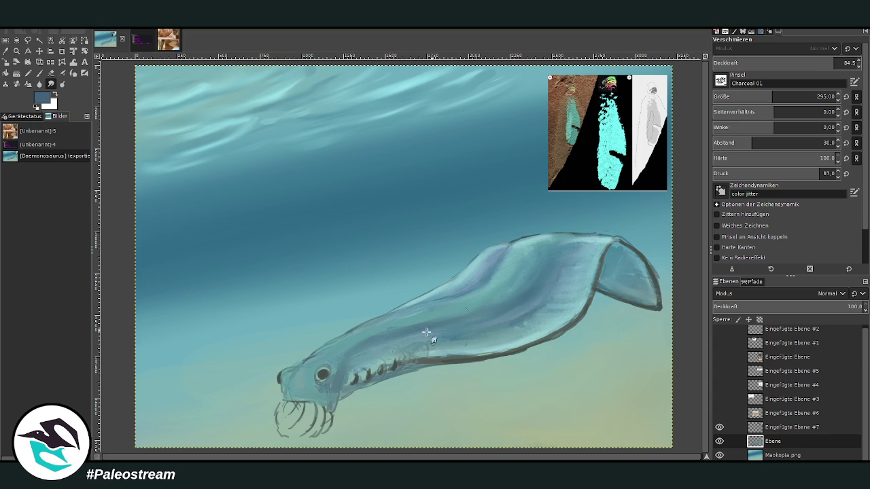
- Sample a darker slate blue from the canvas as the paint colour
{"action": "key", "text": "o"}
{"action": "left_click", "coordinate": [517, 297]}
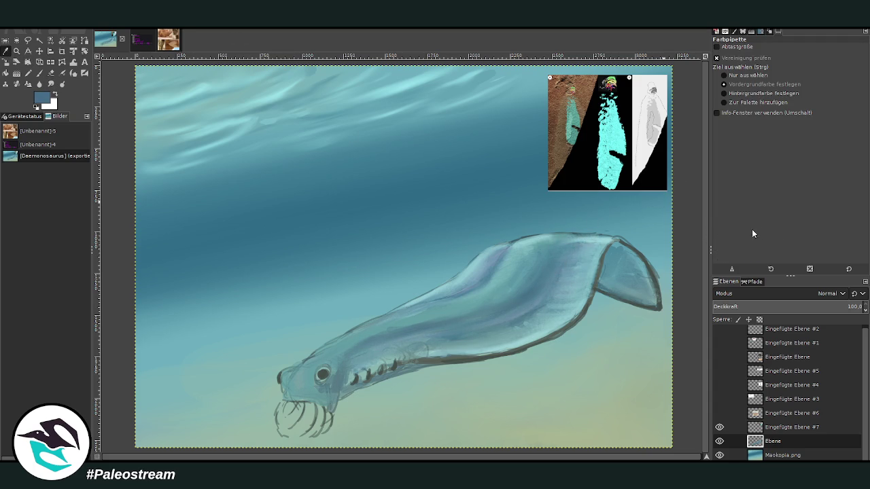
{"action": "left_click", "coordinate": [476, 184]}
{"action": "left_click", "coordinate": [38, 73]}
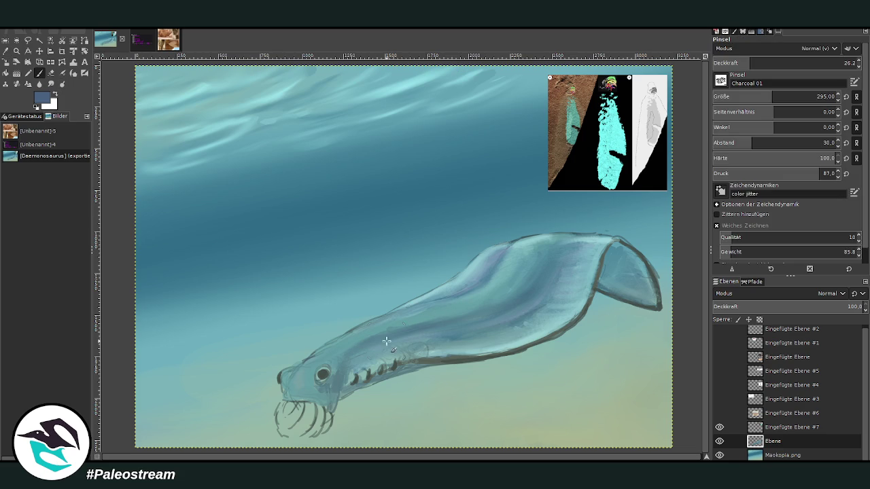
- Paint darker blue shading over the head, jaw and eye area with a smaller brush
{"action": "mouse_move", "coordinate": [315, 397]}
{"action": "left_mouse_down"}
{"action": "mouse_move", "coordinate": [299, 394]}
{"action": "mouse_move", "coordinate": [320, 396]}
{"action": "mouse_move", "coordinate": [310, 389]}
{"action": "mouse_move", "coordinate": [284, 396]}
{"action": "left_mouse_up"}
{"action": "left_click", "coordinate": [805, 62]}
{"action": "left_click", "coordinate": [757, 96]}
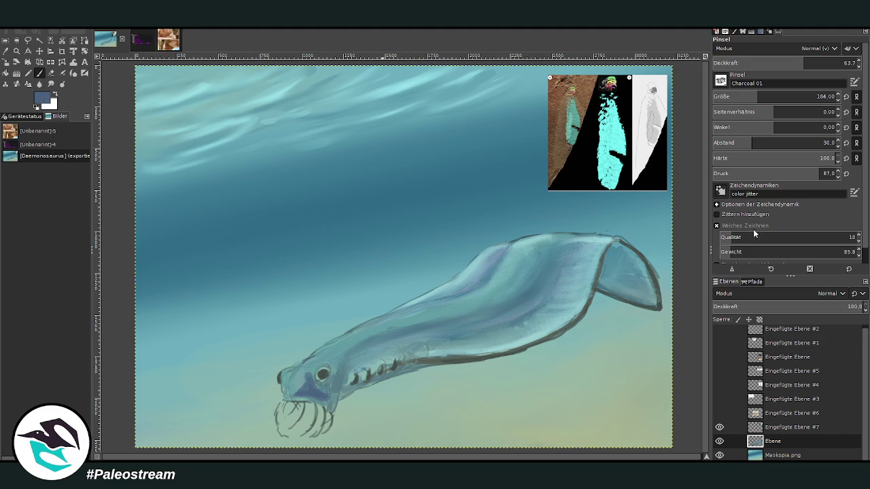
{"action": "left_click", "coordinate": [774, 63]}
{"action": "mouse_move", "coordinate": [308, 385]}
{"action": "left_mouse_down"}
{"action": "mouse_move", "coordinate": [299, 387]}
{"action": "mouse_move", "coordinate": [316, 368]}
{"action": "mouse_move", "coordinate": [326, 389]}
{"action": "mouse_move", "coordinate": [343, 356]}
{"action": "mouse_move", "coordinate": [330, 364]}
{"action": "mouse_move", "coordinate": [380, 337]}
{"action": "left_mouse_up"}
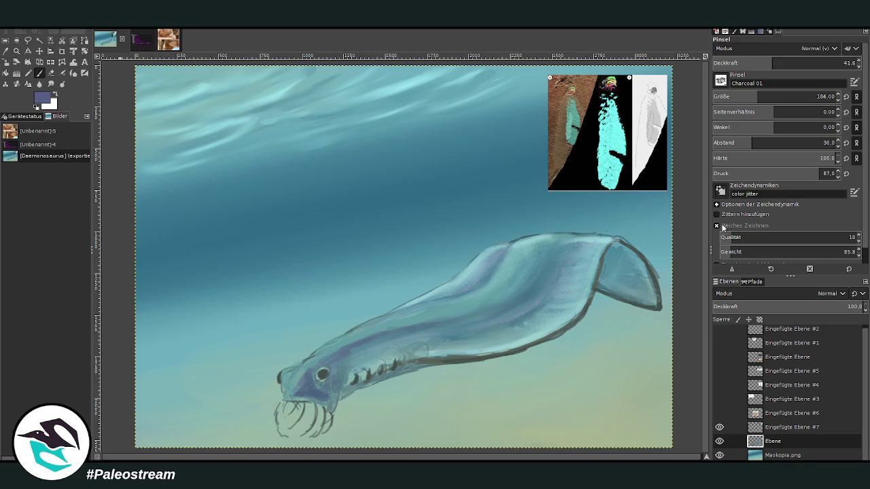
- Strengthen the purple body streak and smudge purple into the head below the eye
{"action": "left_click", "coordinate": [754, 63]}
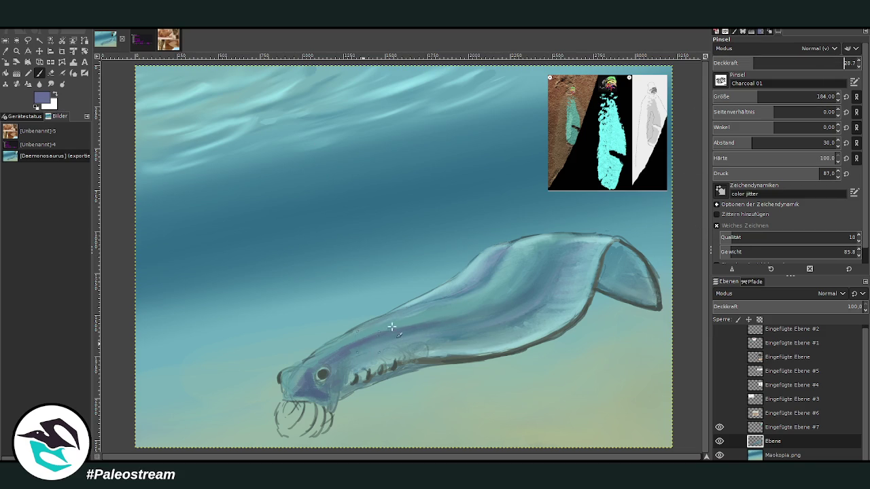
{"action": "mouse_move", "coordinate": [526, 267]}
{"action": "left_mouse_down"}
{"action": "mouse_move", "coordinate": [449, 319]}
{"action": "mouse_move", "coordinate": [365, 346]}
{"action": "mouse_move", "coordinate": [455, 313]}
{"action": "mouse_move", "coordinate": [532, 261]}
{"action": "left_mouse_up"}
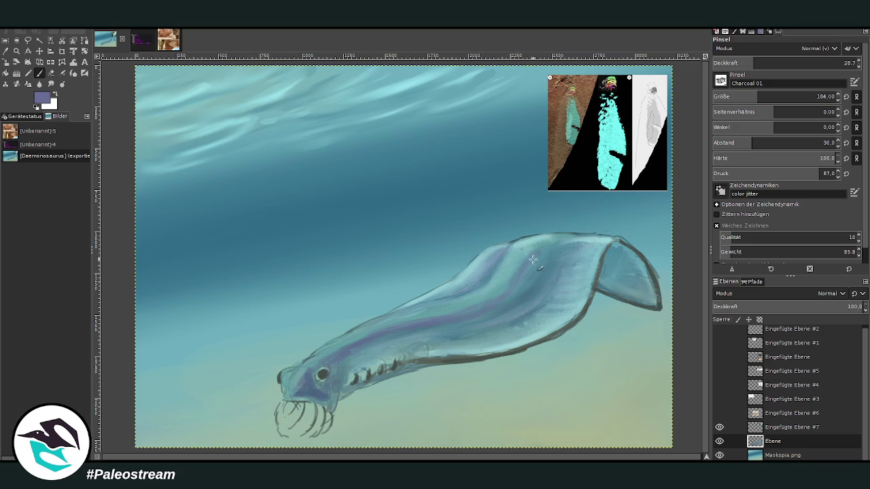
{"action": "left_click", "coordinate": [51, 84]}
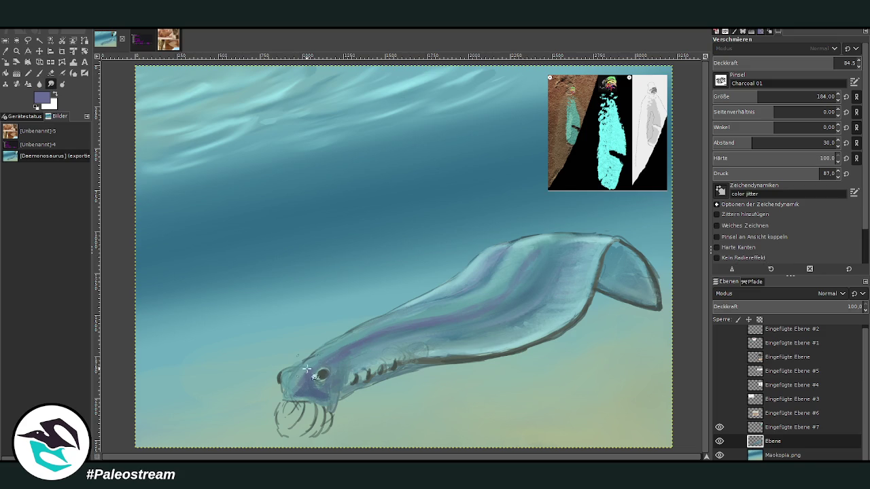
{"action": "left_click_drag", "start_coordinate": [302, 395], "coordinate": [311, 364]}
- Sample the fish's light blue and paint lighter blue over the head top and back
{"action": "left_click", "coordinate": [6, 53]}
{"action": "left_click", "coordinate": [518, 239]}
{"action": "key", "text": "p"}
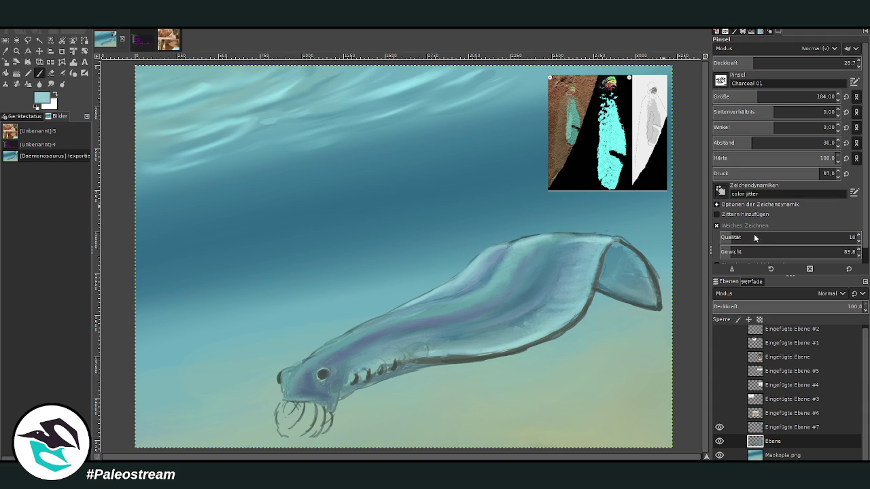
{"action": "left_click", "coordinate": [750, 63]}
{"action": "left_click_drag", "start_coordinate": [760, 63], "coordinate": [778, 62]}
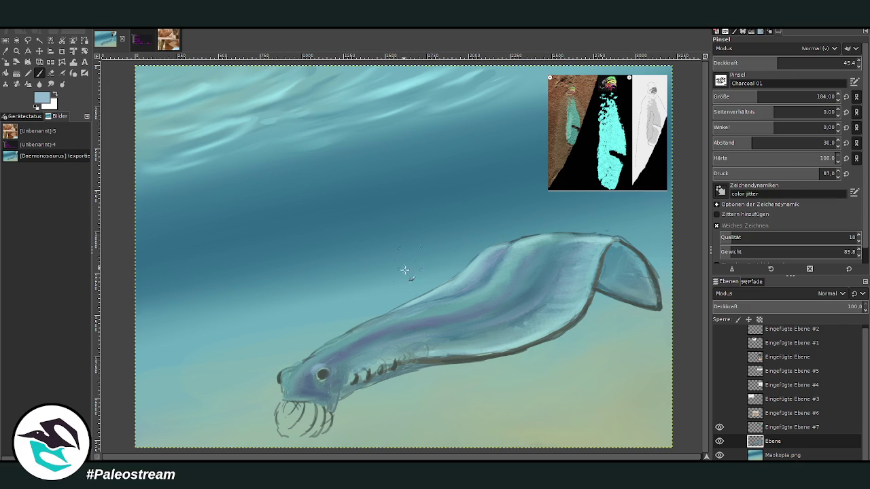
{"action": "left_click", "coordinate": [743, 142]}
{"action": "mouse_move", "coordinate": [342, 346]}
{"action": "left_mouse_down"}
{"action": "mouse_move", "coordinate": [406, 313]}
{"action": "mouse_move", "coordinate": [348, 342]}
{"action": "mouse_move", "coordinate": [335, 359]}
{"action": "mouse_move", "coordinate": [354, 348]}
{"action": "mouse_move", "coordinate": [359, 363]}
{"action": "mouse_move", "coordinate": [384, 346]}
{"action": "mouse_move", "coordinate": [421, 349]}
{"action": "left_mouse_up"}
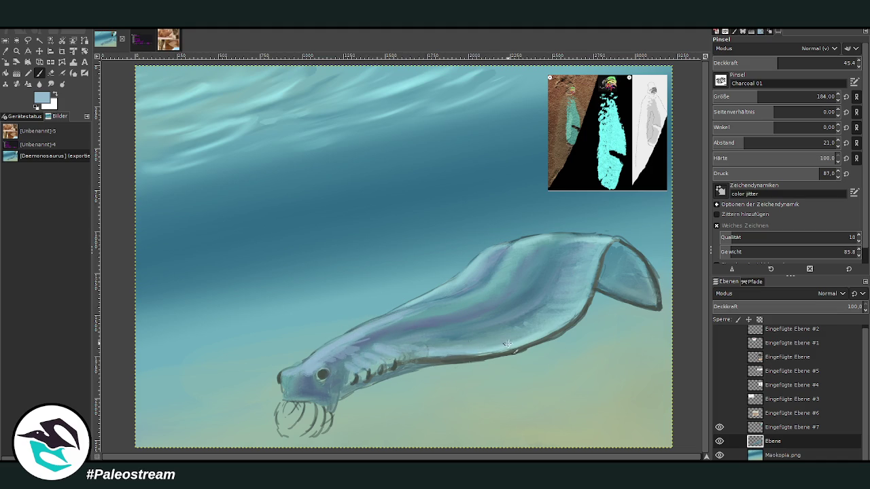
- At lower opacity, lighten the belly edge, back and snout, then set Lighten only mode
{"action": "left_click", "coordinate": [750, 62]}
{"action": "mouse_move", "coordinate": [581, 304]}
{"action": "left_mouse_down"}
{"action": "mouse_move", "coordinate": [544, 334]}
{"action": "mouse_move", "coordinate": [488, 349]}
{"action": "left_mouse_up"}
{"action": "left_click_drag", "start_coordinate": [580, 311], "coordinate": [449, 351]}
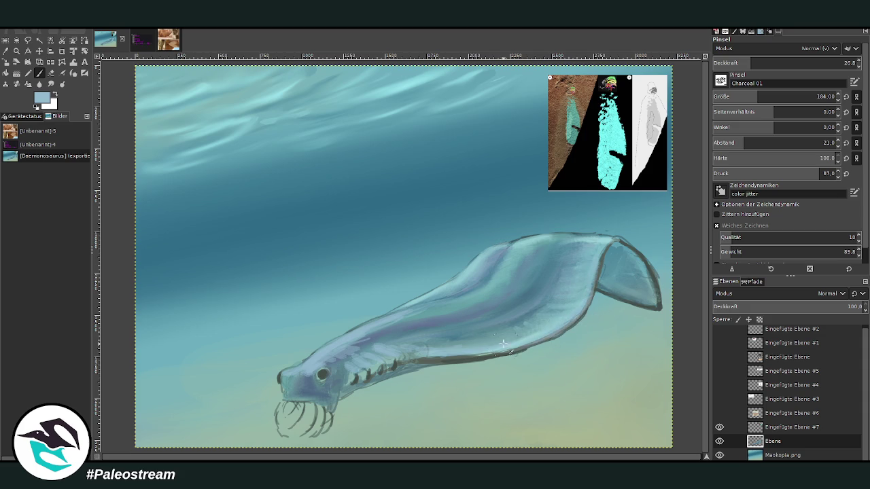
{"action": "left_click_drag", "start_coordinate": [468, 294], "coordinate": [379, 320]}
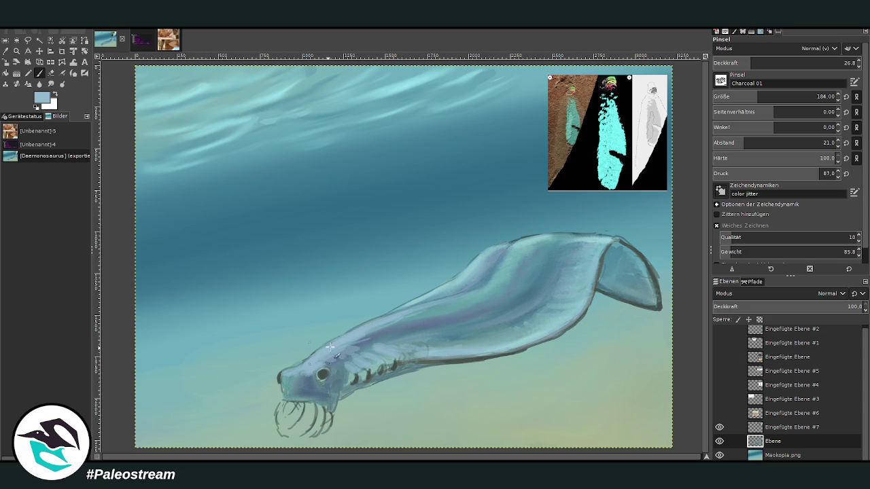
{"action": "mouse_move", "coordinate": [308, 370]}
{"action": "left_mouse_down"}
{"action": "mouse_move", "coordinate": [294, 382]}
{"action": "mouse_move", "coordinate": [321, 403]}
{"action": "mouse_move", "coordinate": [310, 374]}
{"action": "left_mouse_up"}
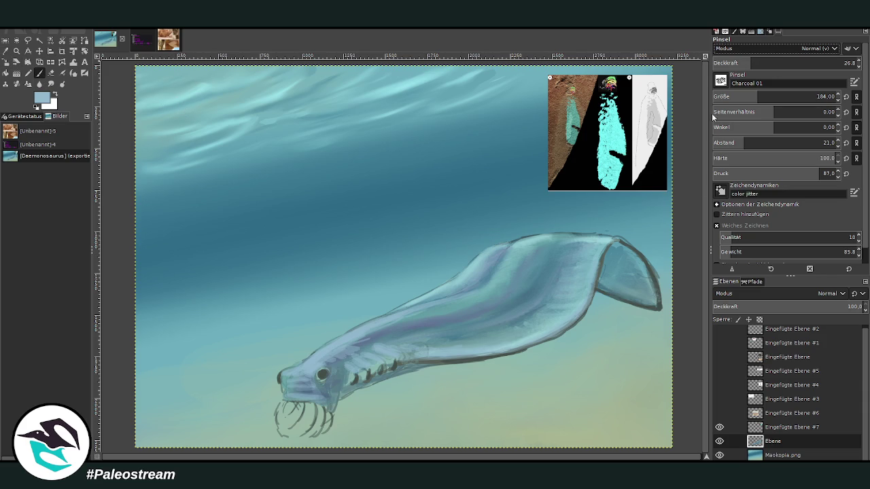
{"action": "key", "text": "shift+plus"}
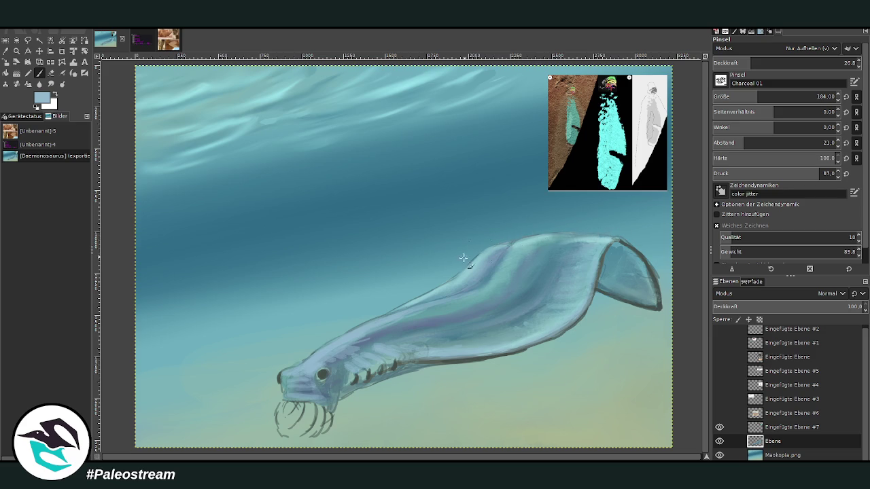
- Sample a pale colour from the upper body for the lightening streaks
{"action": "key", "text": "o"}
{"action": "left_click", "coordinate": [531, 241]}
{"action": "left_click", "coordinate": [42, 74]}
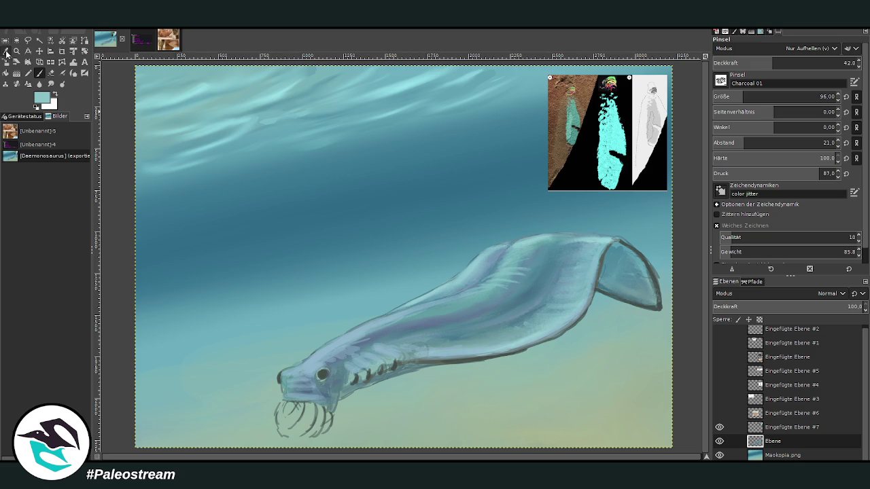
- Take the dark blue-grey from the head and return the brush to Normal mode, smaller size
{"action": "left_click", "coordinate": [7, 51]}
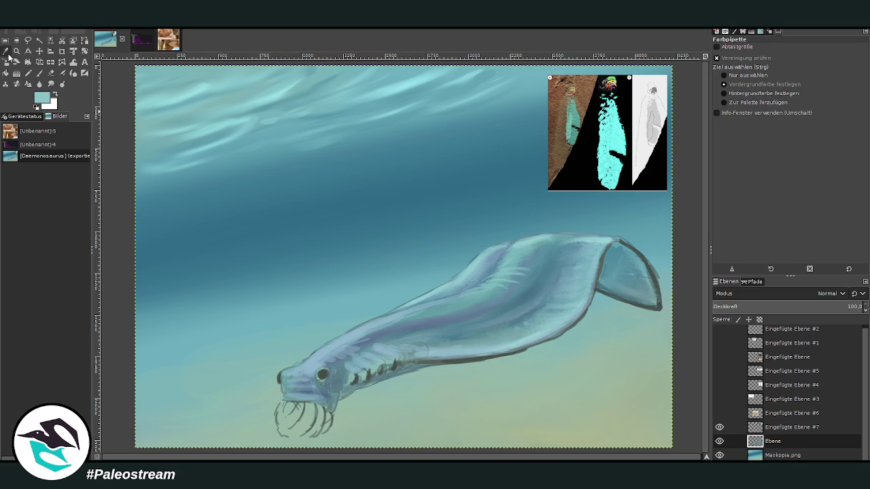
{"action": "left_click", "coordinate": [329, 376]}
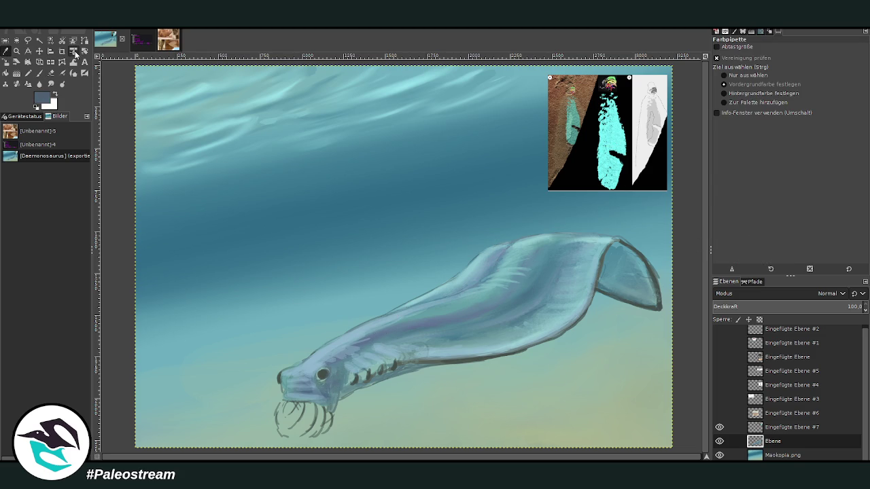
{"action": "left_click", "coordinate": [38, 73]}
{"action": "left_click_drag", "start_coordinate": [782, 64], "coordinate": [804, 63]}
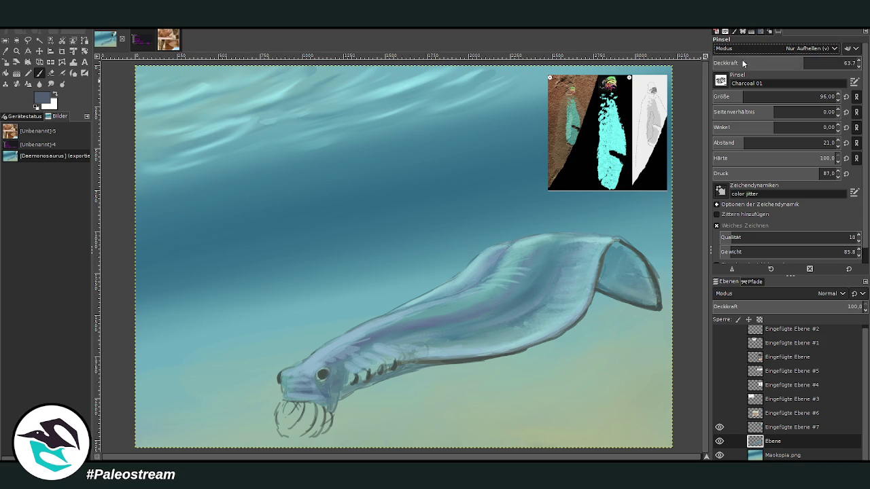
- Shade the jaw, throat and snout tip grey and add a dark stroke on the tail fin
{"action": "type", "text": "9"}
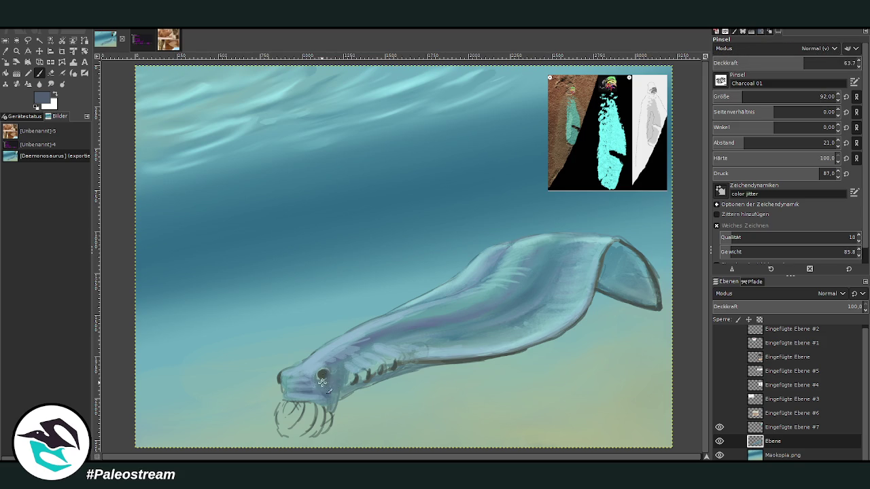
{"action": "mouse_move", "coordinate": [322, 394]}
{"action": "left_mouse_down"}
{"action": "mouse_move", "coordinate": [333, 408]}
{"action": "mouse_move", "coordinate": [330, 384]}
{"action": "mouse_move", "coordinate": [339, 384]}
{"action": "mouse_move", "coordinate": [338, 397]}
{"action": "mouse_move", "coordinate": [346, 374]}
{"action": "mouse_move", "coordinate": [325, 389]}
{"action": "mouse_move", "coordinate": [331, 367]}
{"action": "left_mouse_up"}
{"action": "mouse_move", "coordinate": [337, 367]}
{"action": "left_mouse_down"}
{"action": "mouse_move", "coordinate": [344, 407]}
{"action": "mouse_move", "coordinate": [321, 391]}
{"action": "mouse_move", "coordinate": [310, 400]}
{"action": "left_mouse_up"}
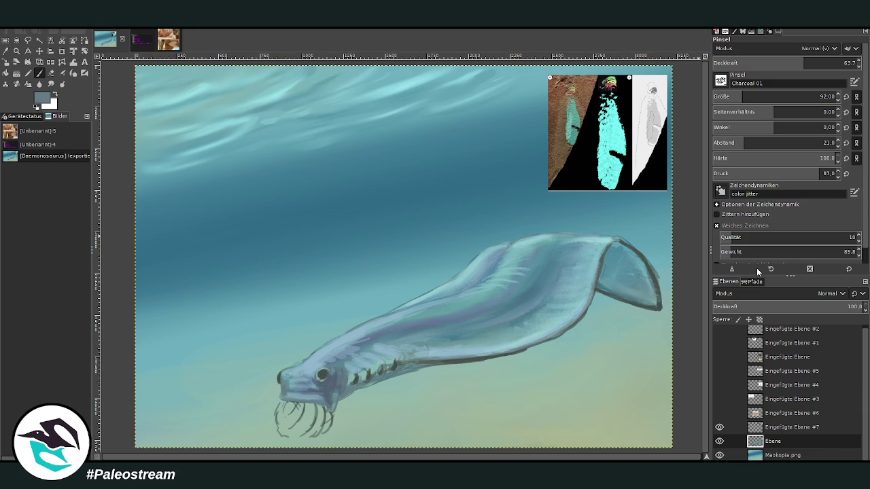
{"action": "left_click_drag", "start_coordinate": [284, 378], "coordinate": [281, 372]}
{"action": "left_click", "coordinate": [847, 63]}
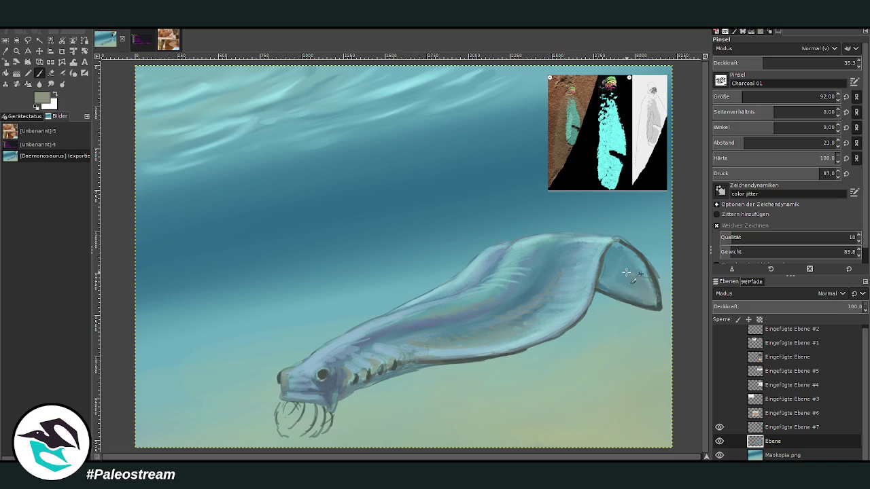
{"action": "left_click", "coordinate": [765, 62]}
{"action": "left_click", "coordinate": [820, 97]}
{"action": "left_click_drag", "start_coordinate": [651, 303], "coordinate": [639, 291]}
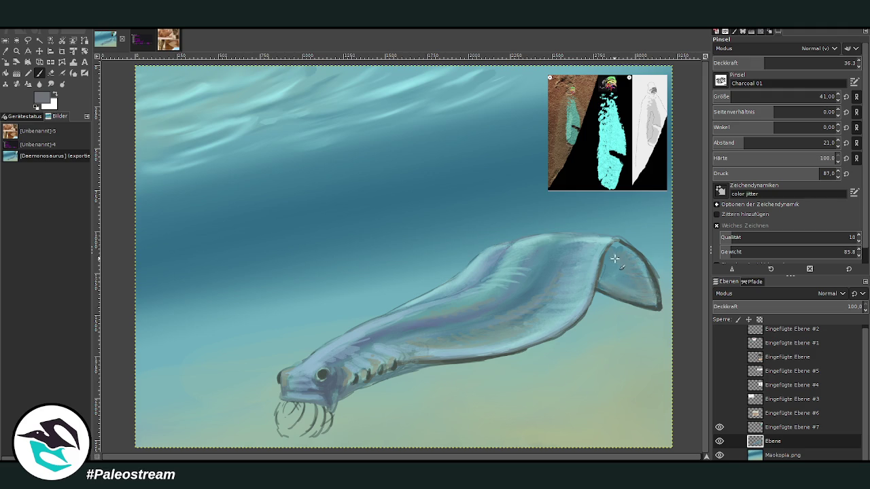
- Pick up the teal water colour, set brush opacity to 31.5, then switch to Smudge
{"action": "key", "text": "o"}
{"action": "left_click", "coordinate": [607, 279]}
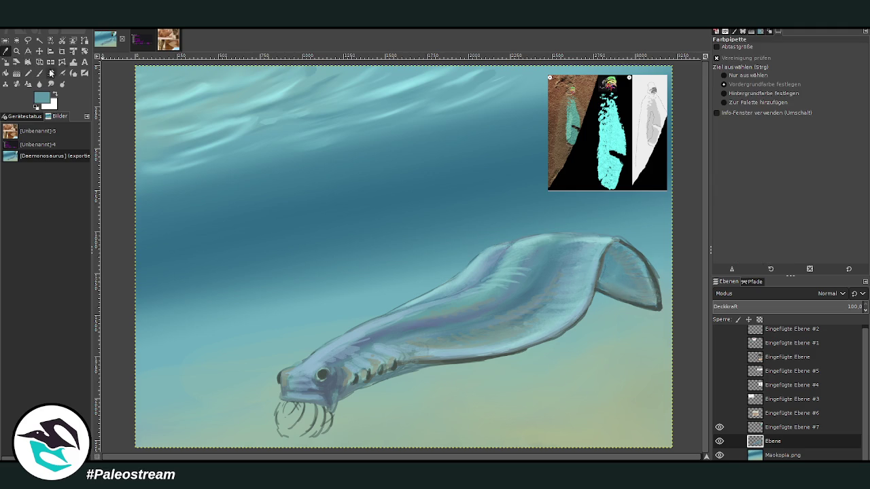
{"action": "left_click", "coordinate": [39, 73]}
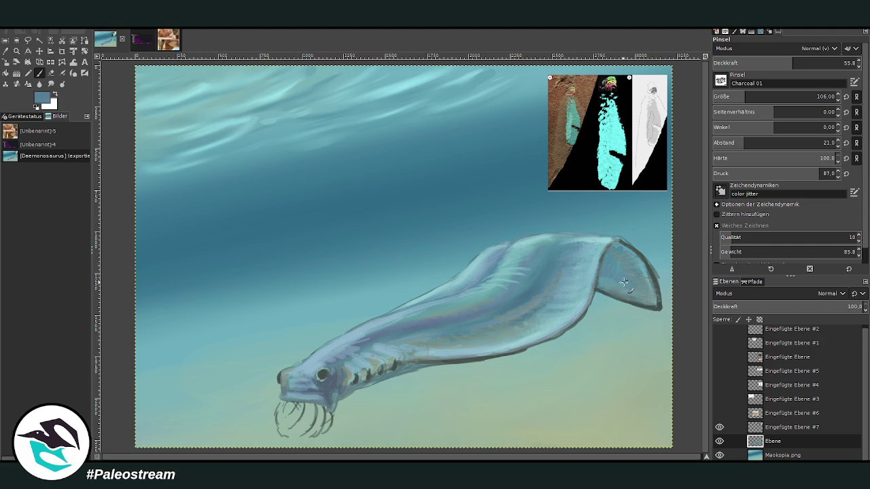
{"action": "left_click", "coordinate": [758, 62]}
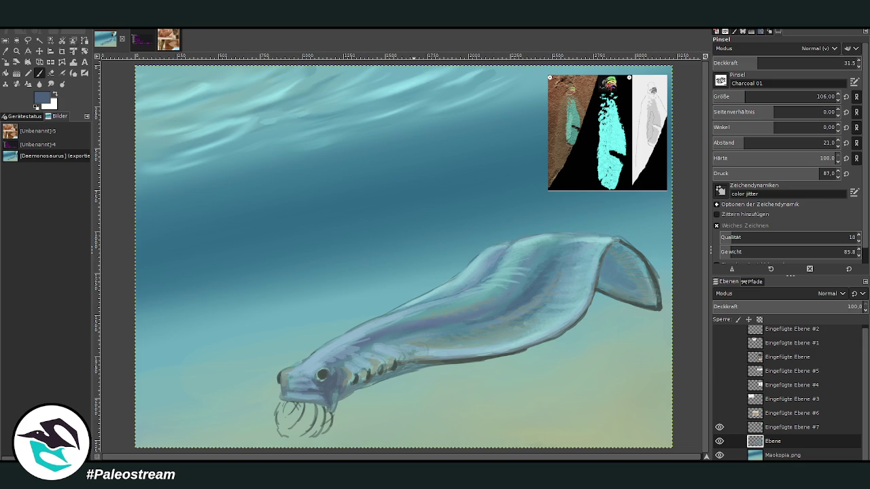
{"action": "left_click", "coordinate": [51, 83]}
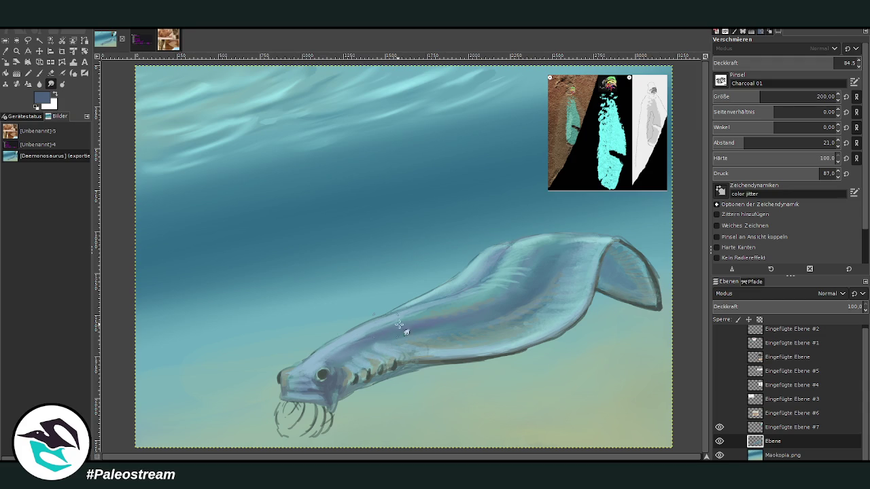
- Zoom in on the fish's body and erase the stray dark specks along its belly edge
{"action": "key", "text": "minus"}
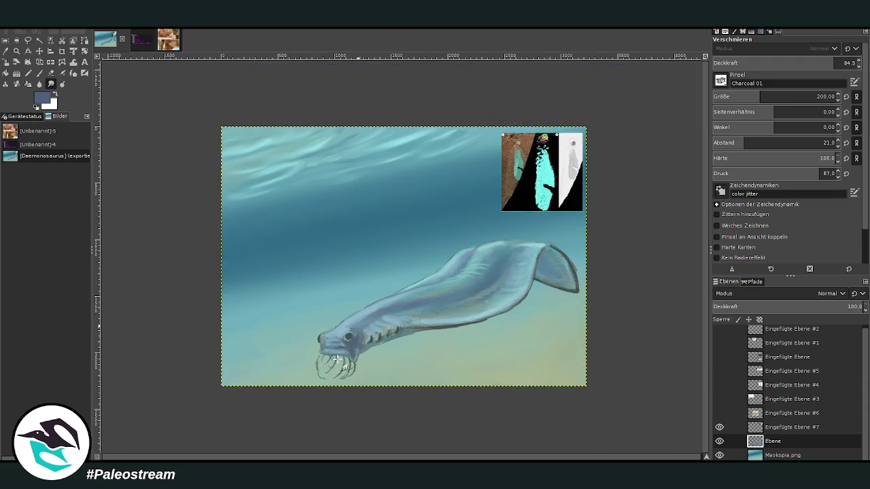
{"action": "key", "text": "minus"}
{"action": "key", "text": "o"}
{"action": "left_click", "coordinate": [504, 341]}
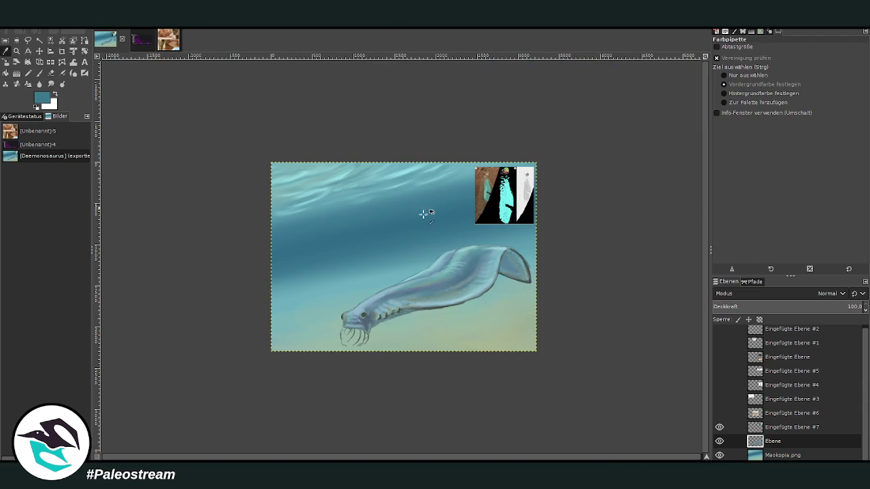
{"action": "key", "text": "z"}
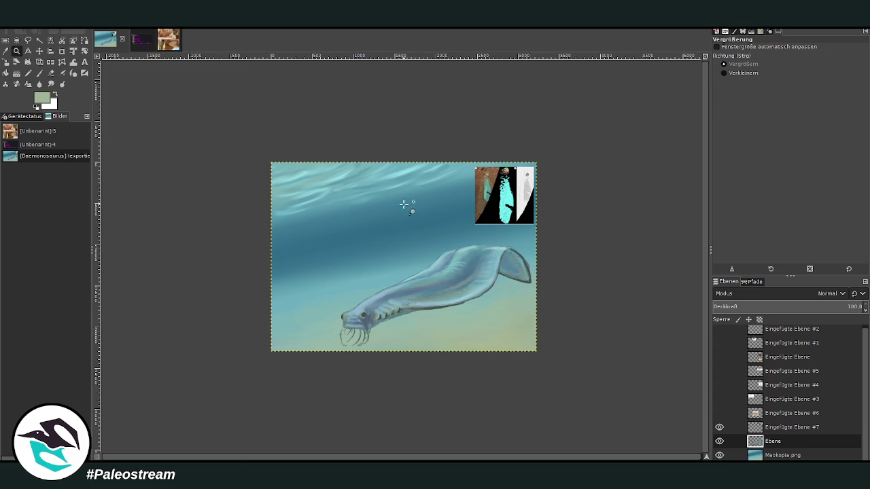
{"action": "left_click", "coordinate": [517, 360]}
{"action": "left_click", "coordinate": [439, 392]}
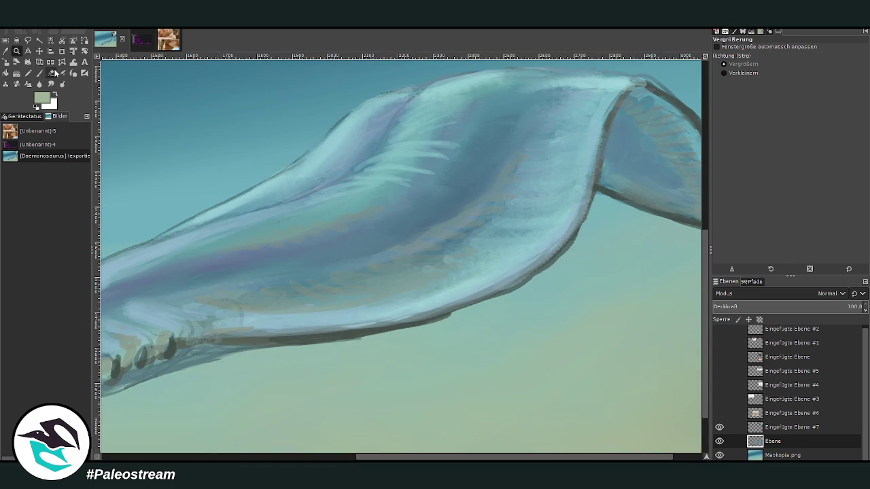
{"action": "key", "text": "shift+e"}
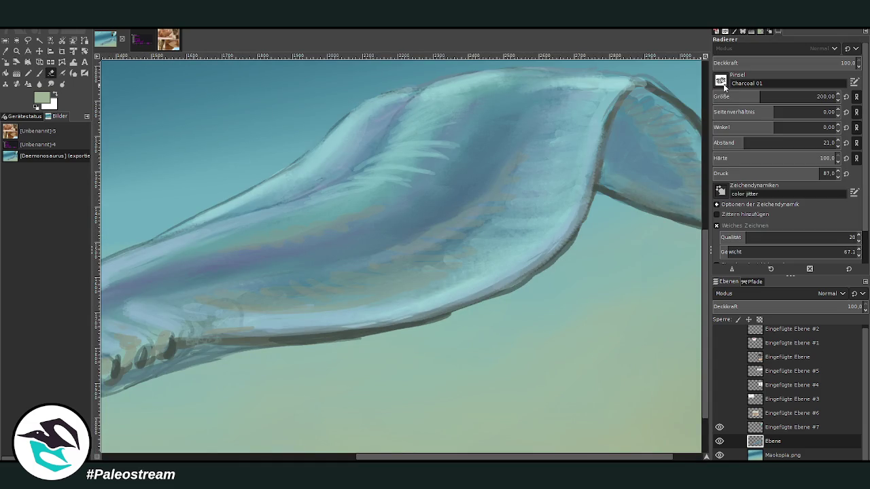
{"action": "left_click_drag", "start_coordinate": [433, 321], "coordinate": [381, 332]}
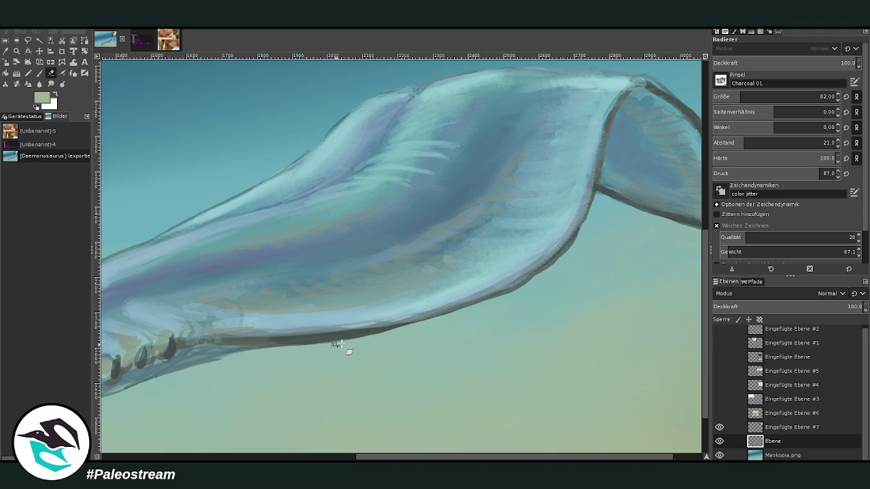
- Paint a faint dark grey-green line across the tail fin at 10.4 opacity
{"action": "key", "text": "o"}
{"action": "left_click", "coordinate": [611, 189]}
{"action": "left_click", "coordinate": [38, 73]}
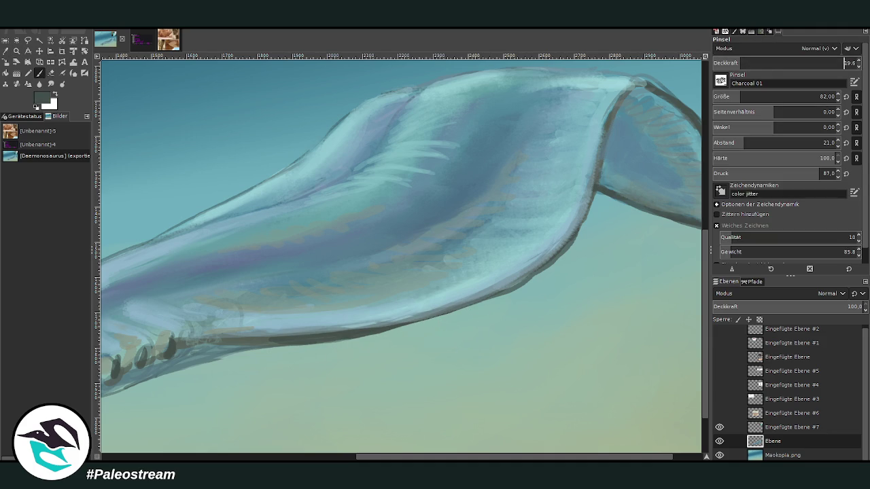
{"action": "type", "text": "10.4"}
{"action": "mouse_move", "coordinate": [549, 175]}
{"action": "left_mouse_down"}
{"action": "mouse_move", "coordinate": [579, 183]}
{"action": "mouse_move", "coordinate": [519, 171]}
{"action": "left_mouse_up"}
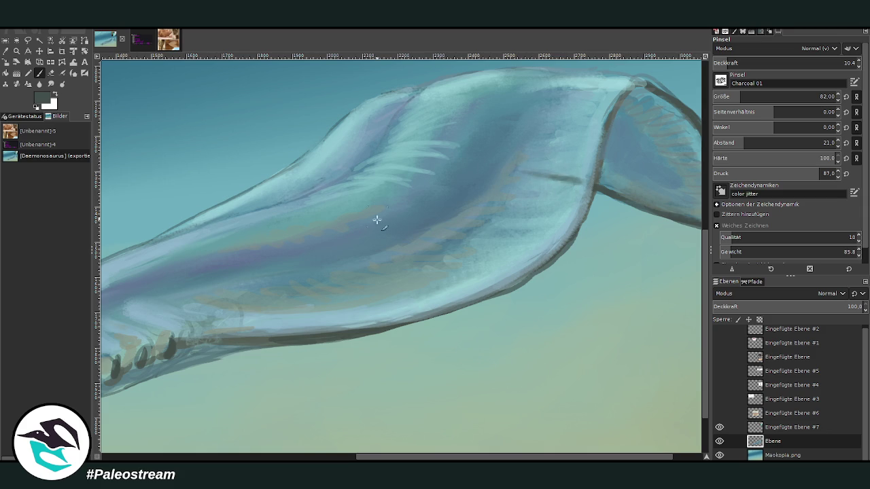
{"action": "scroll", "coordinate": [617, 379], "scroll_direction": "right", "scroll_amount": 2}
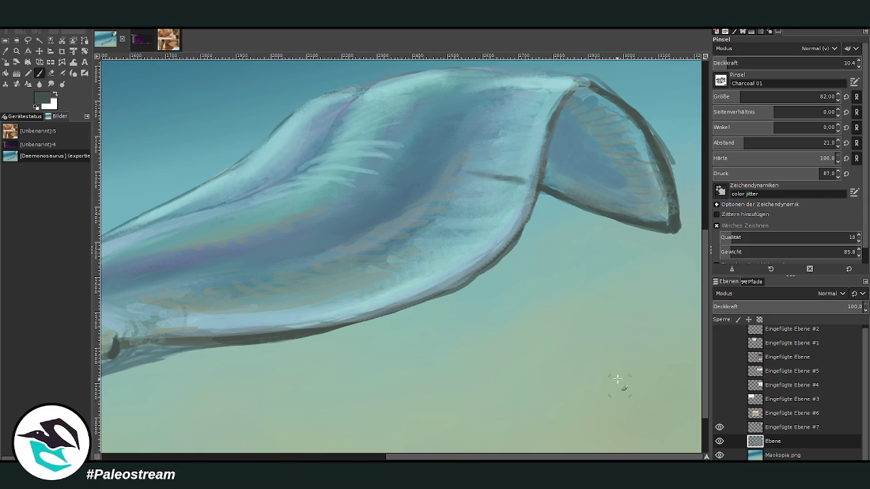
- Smudge the tail-fin line and fin shading into soft streaks
{"action": "left_click", "coordinate": [50, 84]}
{"action": "mouse_move", "coordinate": [529, 181]}
{"action": "left_mouse_down"}
{"action": "mouse_move", "coordinate": [461, 168]}
{"action": "mouse_move", "coordinate": [520, 191]}
{"action": "left_mouse_up"}
{"action": "mouse_move", "coordinate": [393, 246]}
{"action": "left_mouse_down"}
{"action": "mouse_move", "coordinate": [458, 220]}
{"action": "mouse_move", "coordinate": [410, 229]}
{"action": "mouse_move", "coordinate": [390, 269]}
{"action": "left_mouse_up"}
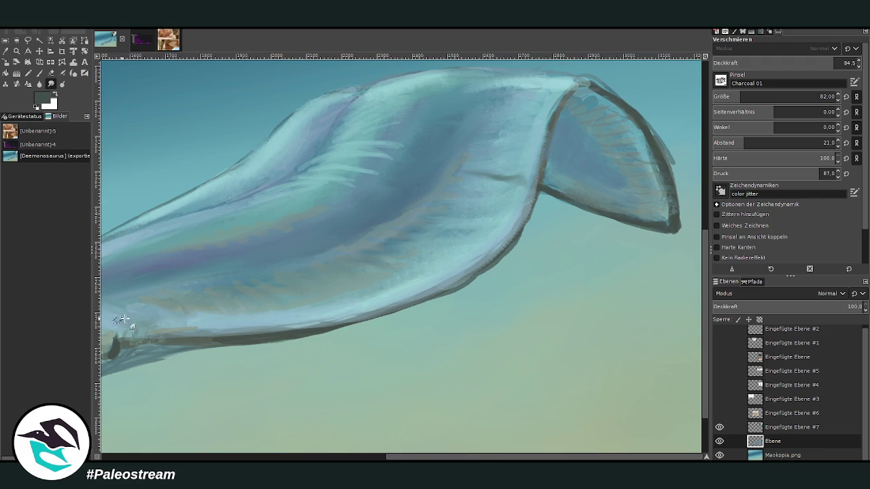
{"action": "scroll", "coordinate": [476, 204], "scroll_direction": "left", "scroll_amount": 5}
{"action": "left_click_drag", "start_coordinate": [741, 97], "coordinate": [749, 98]}
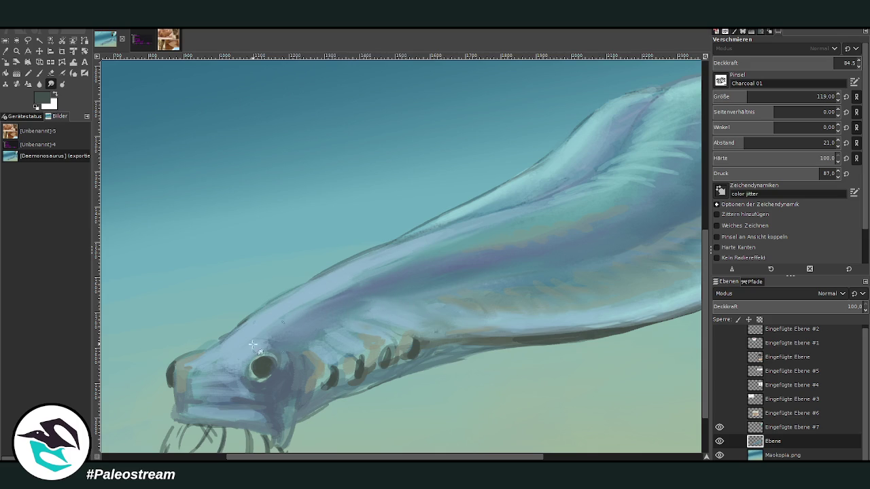
- Paint the first few dark brown curved fangs under the fish's jaw
{"action": "left_click_drag", "start_coordinate": [170, 370], "coordinate": [252, 299]}
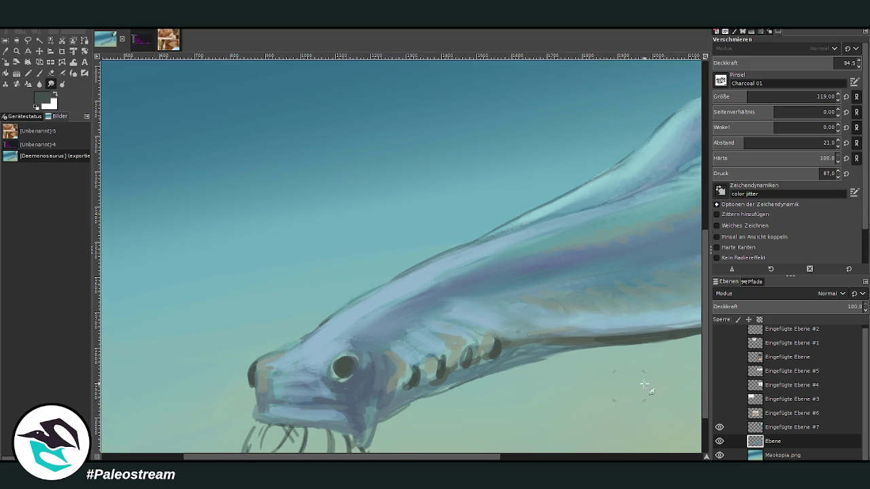
{"action": "key", "text": "p"}
{"action": "left_click", "coordinate": [363, 336], "text": "ctrl"}
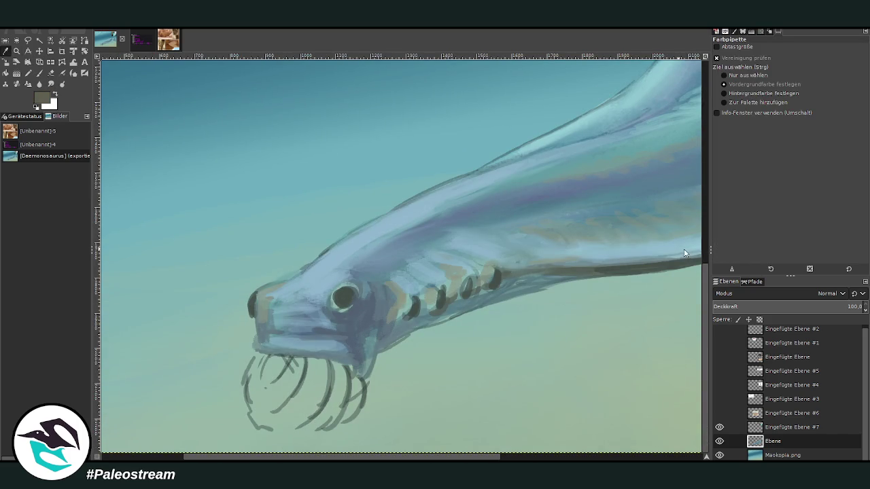
{"action": "left_click", "coordinate": [37, 75]}
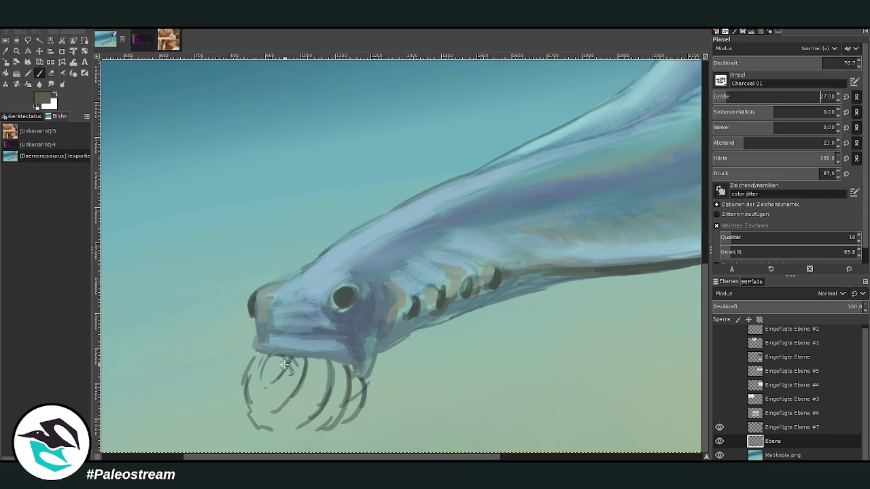
{"action": "left_click_drag", "start_coordinate": [285, 367], "coordinate": [272, 384]}
{"action": "left_click_drag", "start_coordinate": [305, 358], "coordinate": [273, 412]}
{"action": "left_click_drag", "start_coordinate": [809, 99], "coordinate": [782, 100]}
{"action": "left_click_drag", "start_coordinate": [328, 361], "coordinate": [299, 430]}
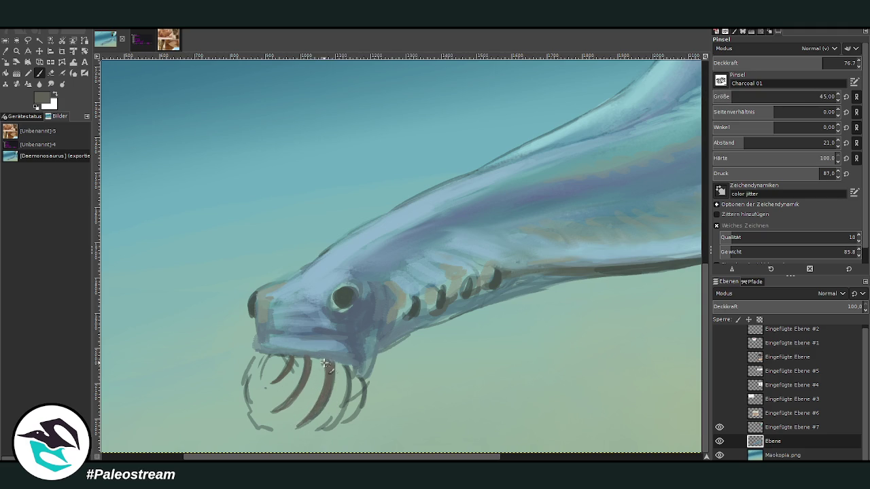
{"action": "left_click_drag", "start_coordinate": [346, 368], "coordinate": [320, 431]}
- Darken the right and left fang clusters and add thin fang strands toward the mouth
{"action": "left_click_drag", "start_coordinate": [362, 377], "coordinate": [343, 425]}
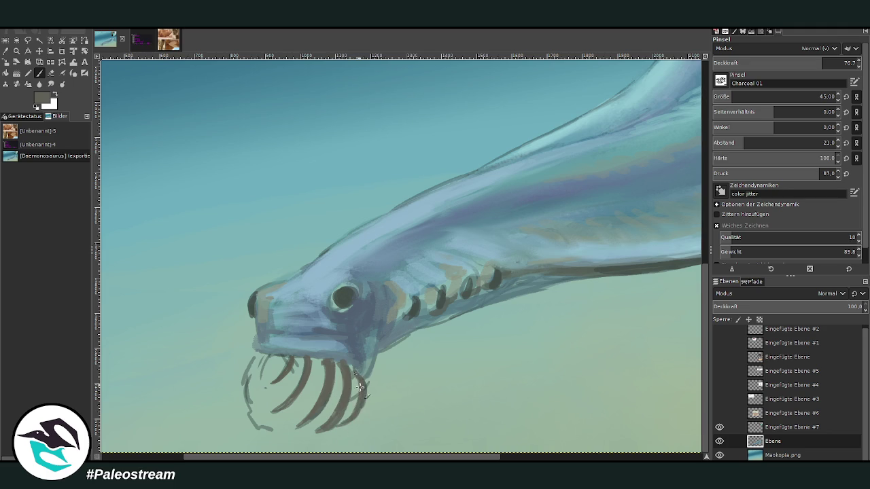
{"action": "left_click_drag", "start_coordinate": [353, 379], "coordinate": [346, 408]}
{"action": "left_click_drag", "start_coordinate": [364, 360], "coordinate": [350, 394]}
{"action": "mouse_move", "coordinate": [269, 355]}
{"action": "left_mouse_down"}
{"action": "mouse_move", "coordinate": [249, 407]}
{"action": "mouse_move", "coordinate": [246, 382]}
{"action": "mouse_move", "coordinate": [244, 406]}
{"action": "mouse_move", "coordinate": [271, 431]}
{"action": "left_mouse_up"}
{"action": "left_click_drag", "start_coordinate": [245, 393], "coordinate": [271, 433]}
{"action": "mouse_move", "coordinate": [261, 376]}
{"action": "left_mouse_down"}
{"action": "mouse_move", "coordinate": [273, 423]}
{"action": "mouse_move", "coordinate": [259, 408]}
{"action": "left_mouse_up"}
{"action": "mouse_move", "coordinate": [272, 362]}
{"action": "left_mouse_down"}
{"action": "mouse_move", "coordinate": [261, 390]}
{"action": "mouse_move", "coordinate": [279, 391]}
{"action": "mouse_move", "coordinate": [285, 416]}
{"action": "mouse_move", "coordinate": [276, 383]}
{"action": "mouse_move", "coordinate": [308, 405]}
{"action": "mouse_move", "coordinate": [292, 361]}
{"action": "mouse_move", "coordinate": [301, 415]}
{"action": "left_mouse_up"}
{"action": "left_click_drag", "start_coordinate": [292, 385], "coordinate": [303, 419]}
{"action": "mouse_move", "coordinate": [302, 356]}
{"action": "left_mouse_down"}
{"action": "mouse_move", "coordinate": [294, 380]}
{"action": "mouse_move", "coordinate": [318, 402]}
{"action": "left_mouse_up"}
{"action": "mouse_move", "coordinate": [314, 370]}
{"action": "left_mouse_down"}
{"action": "mouse_move", "coordinate": [306, 408]}
{"action": "mouse_move", "coordinate": [278, 356]}
{"action": "left_mouse_up"}
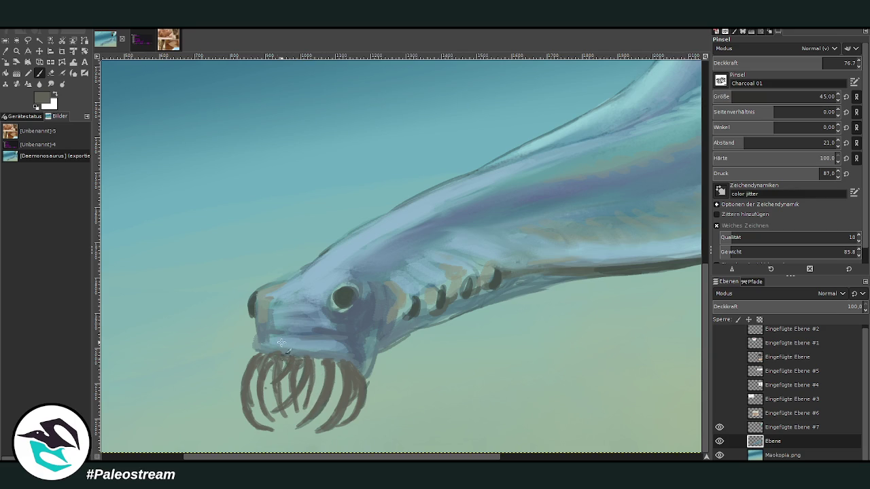
- Brush faint pale mint highlights over the fangs at 39.1 opacity
{"action": "left_click", "coordinate": [676, 247], "text": "ctrl"}
{"action": "left_click", "coordinate": [683, 229], "text": "ctrl"}
{"action": "left_click", "coordinate": [769, 63]}
{"action": "mouse_move", "coordinate": [328, 357]}
{"action": "left_mouse_down"}
{"action": "mouse_move", "coordinate": [324, 400]}
{"action": "mouse_move", "coordinate": [343, 408]}
{"action": "left_mouse_up"}
{"action": "mouse_move", "coordinate": [299, 364]}
{"action": "left_mouse_down"}
{"action": "mouse_move", "coordinate": [302, 379]}
{"action": "mouse_move", "coordinate": [262, 380]}
{"action": "mouse_move", "coordinate": [256, 357]}
{"action": "left_mouse_up"}
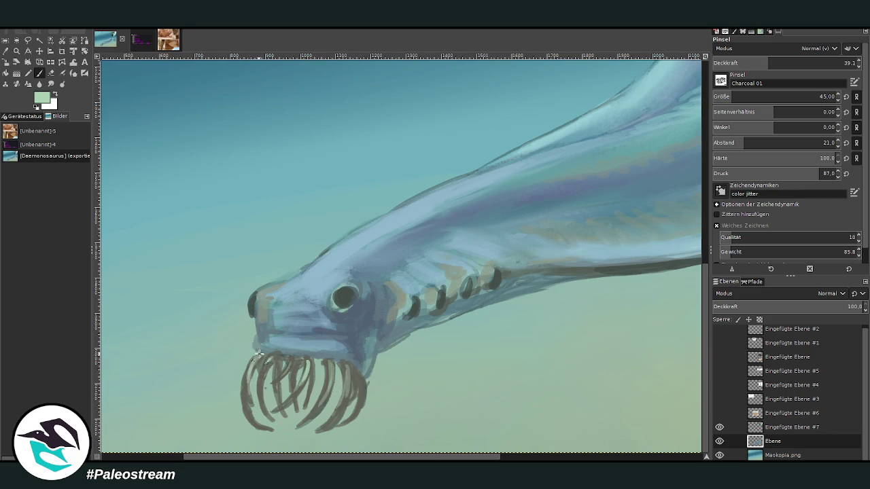
{"action": "mouse_move", "coordinate": [303, 395]}
{"action": "left_mouse_down"}
{"action": "mouse_move", "coordinate": [315, 370]}
{"action": "mouse_move", "coordinate": [360, 377]}
{"action": "left_mouse_up"}
{"action": "left_click", "coordinate": [12, 54]}
- At 67.2 opacity, darken the lower jaw line and paint a solid dark pupil
{"action": "left_click", "coordinate": [400, 326]}
{"action": "left_click", "coordinate": [686, 232]}
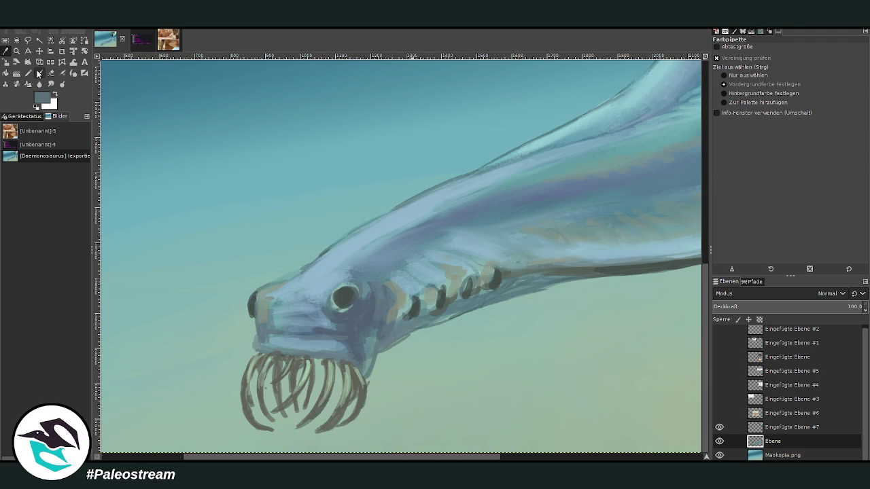
{"action": "left_click", "coordinate": [39, 72]}
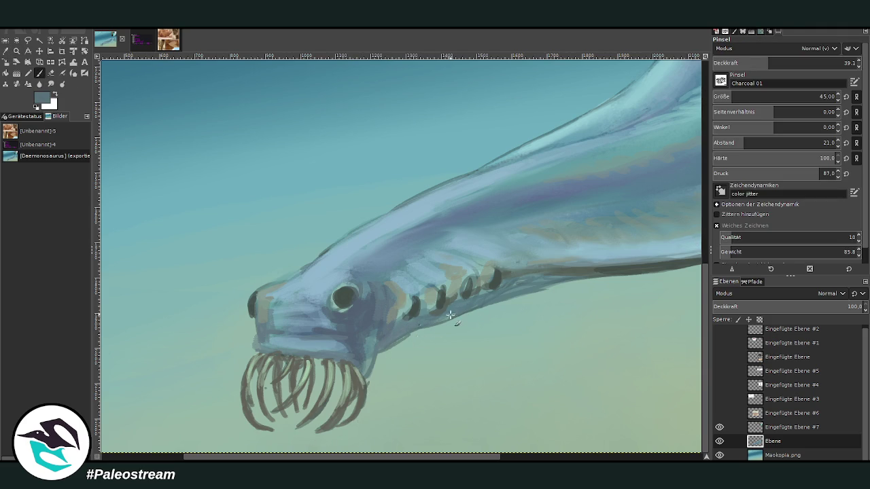
{"action": "left_click_drag", "start_coordinate": [769, 62], "coordinate": [809, 63]}
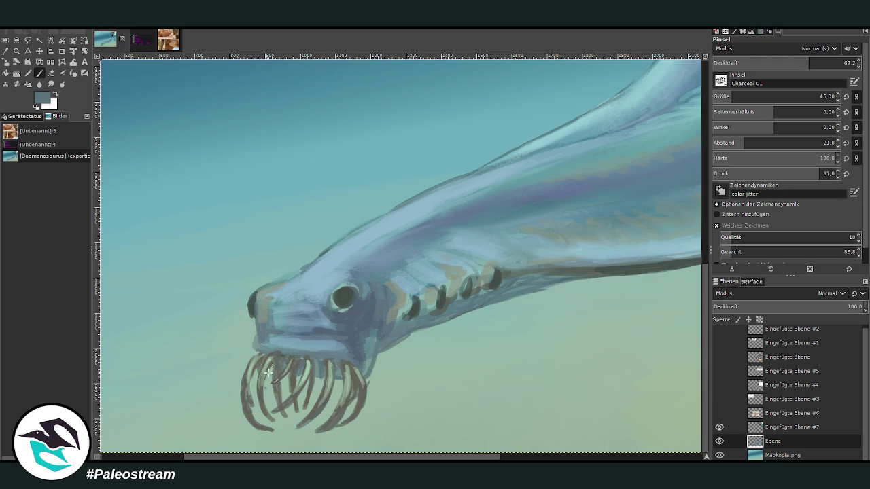
{"action": "left_click", "coordinate": [684, 246], "text": "ctrl"}
{"action": "left_click_drag", "start_coordinate": [359, 368], "coordinate": [268, 354]}
{"action": "left_click_drag", "start_coordinate": [343, 305], "coordinate": [340, 302]}
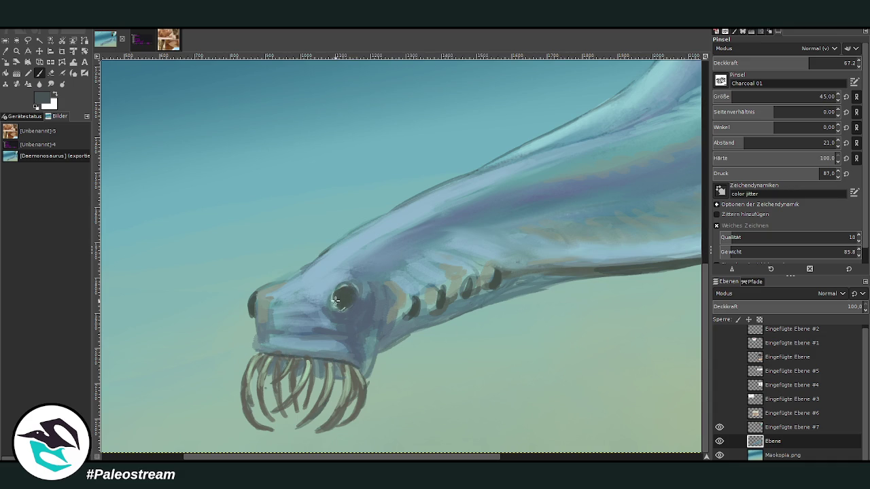
{"action": "left_click", "coordinate": [663, 172], "text": "ctrl"}
{"action": "left_click_drag", "start_coordinate": [341, 302], "coordinate": [345, 296]}
- Paint a pale ring around the eye, lighten the snout tip, and drop opacity to 16.4
{"action": "left_click", "coordinate": [679, 246], "text": "ctrl"}
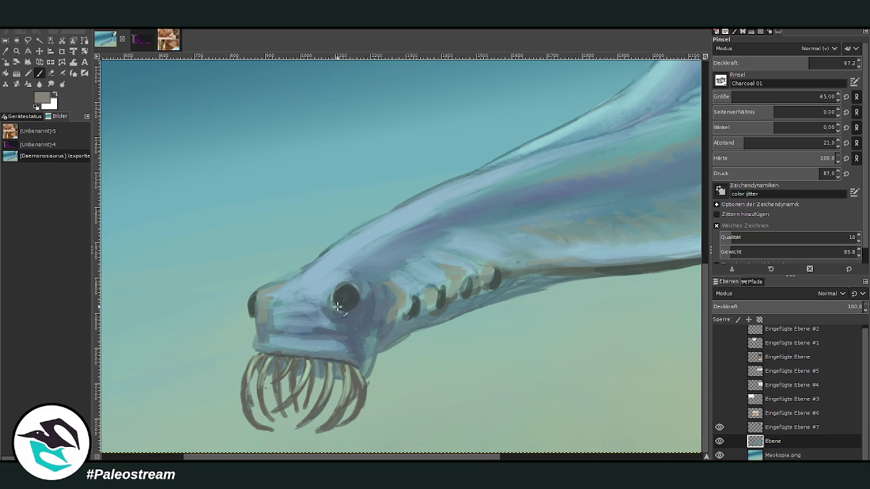
{"action": "mouse_move", "coordinate": [333, 304]}
{"action": "left_mouse_down"}
{"action": "mouse_move", "coordinate": [346, 292]}
{"action": "mouse_move", "coordinate": [326, 287]}
{"action": "left_mouse_up"}
{"action": "left_click_drag", "start_coordinate": [255, 292], "coordinate": [254, 319]}
{"action": "left_click", "coordinate": [678, 214], "text": "ctrl"}
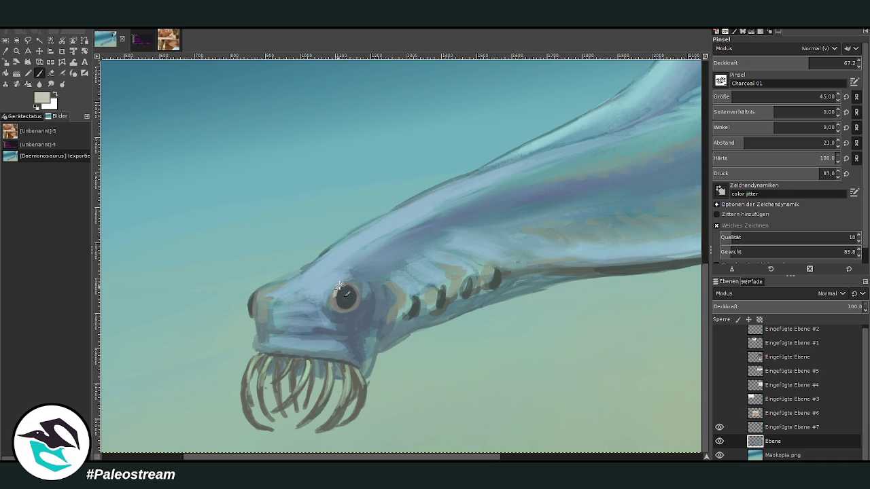
{"action": "left_click", "coordinate": [840, 60]}
{"action": "type", "text": "37.5"}
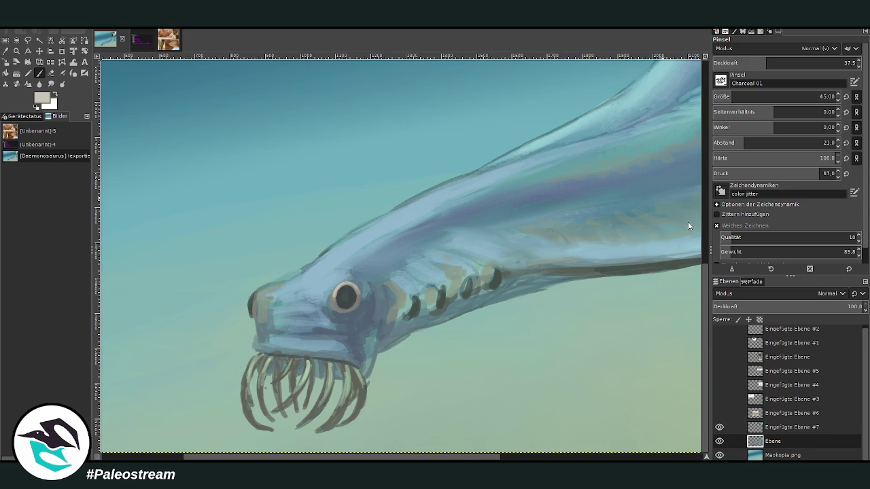
{"action": "type", "text": "16.4"}
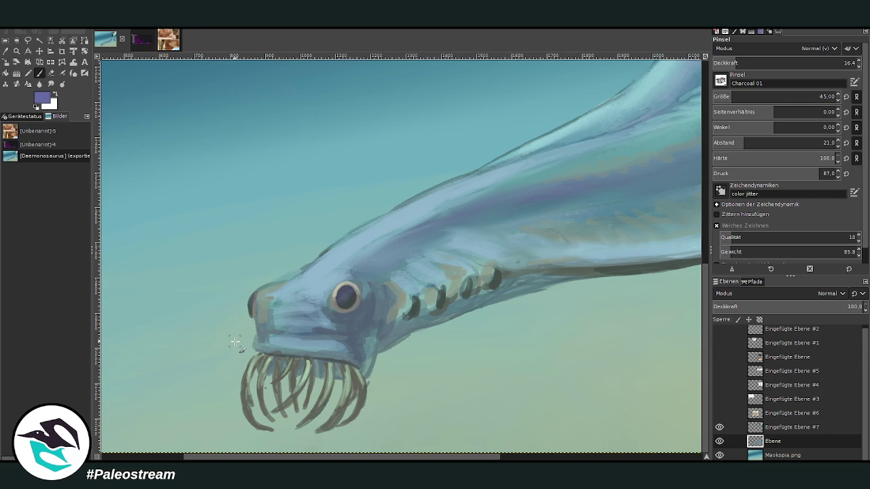
{"action": "key", "text": "shift+ctrl+j"}
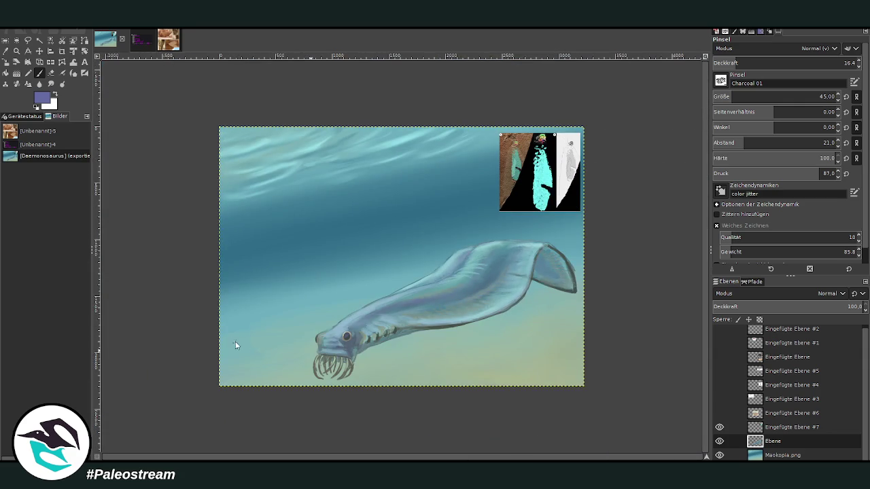
{"action": "left_click", "coordinate": [15, 52]}
- Zoom in on the fish's head, load a light blue, and raise brush opacity to about 51
{"action": "left_click_drag", "start_coordinate": [306, 206], "coordinate": [468, 384]}
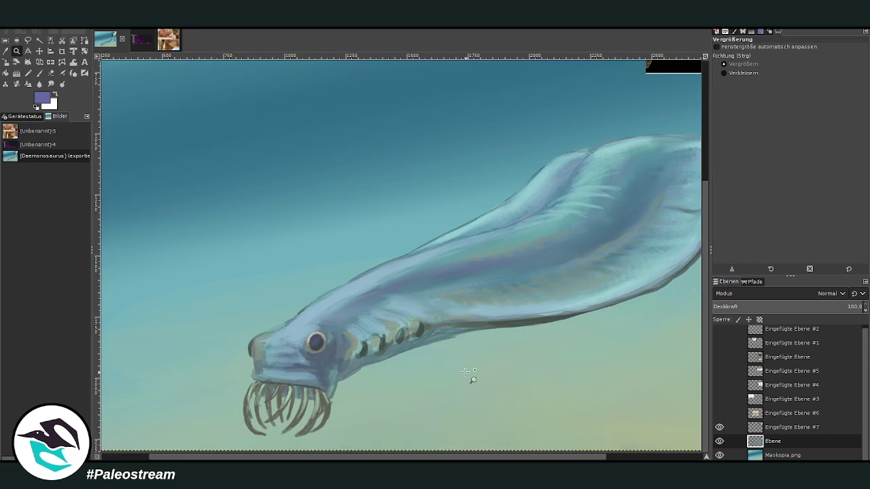
{"action": "key", "text": "shift+e"}
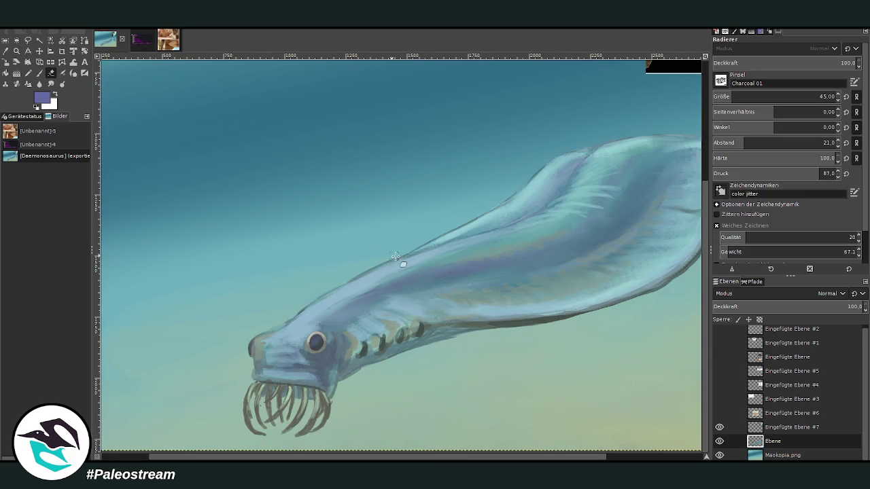
{"action": "key", "text": "o"}
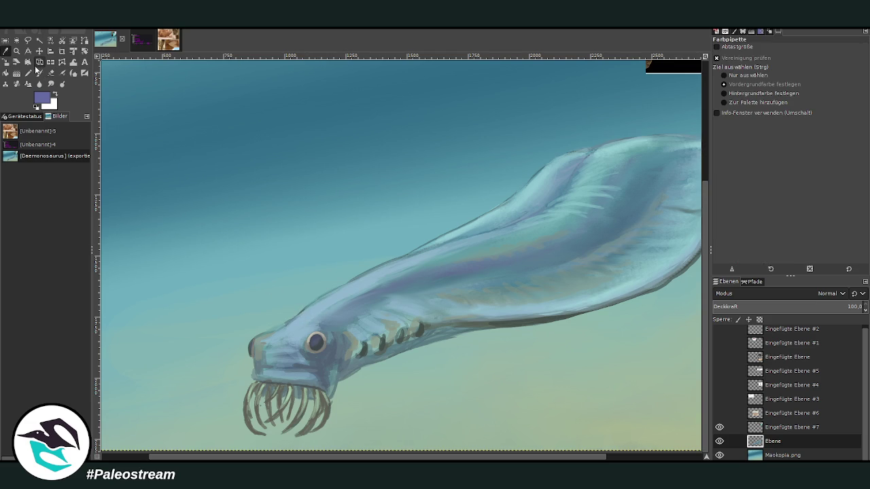
{"action": "left_click", "coordinate": [325, 309]}
{"action": "key", "text": "p"}
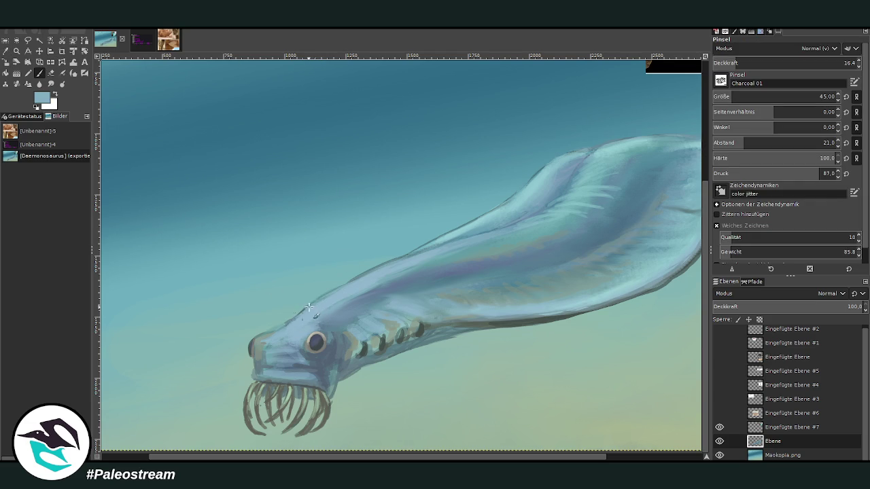
{"action": "left_click", "coordinate": [840, 63]}
{"action": "scroll", "coordinate": [401, 306], "scroll_direction": "right", "scroll_amount": 1}
{"action": "scroll", "coordinate": [424, 184], "scroll_direction": "right", "scroll_amount": 4}
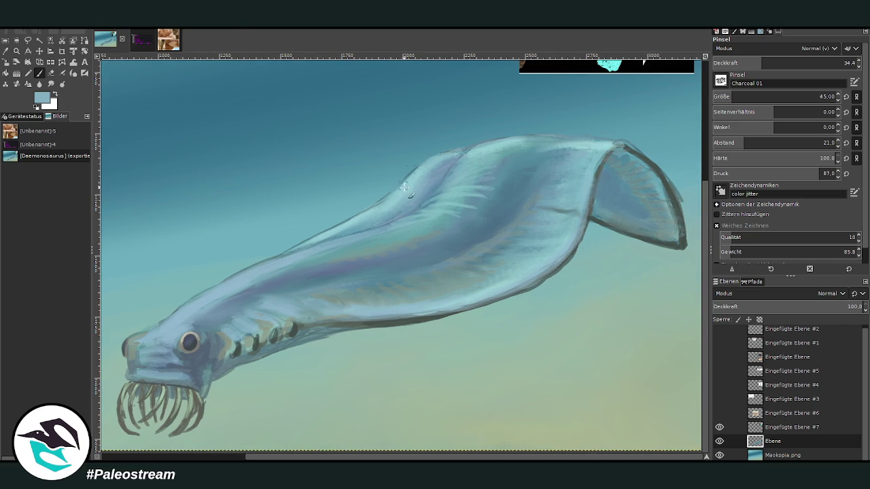
{"action": "left_click", "coordinate": [785, 61]}
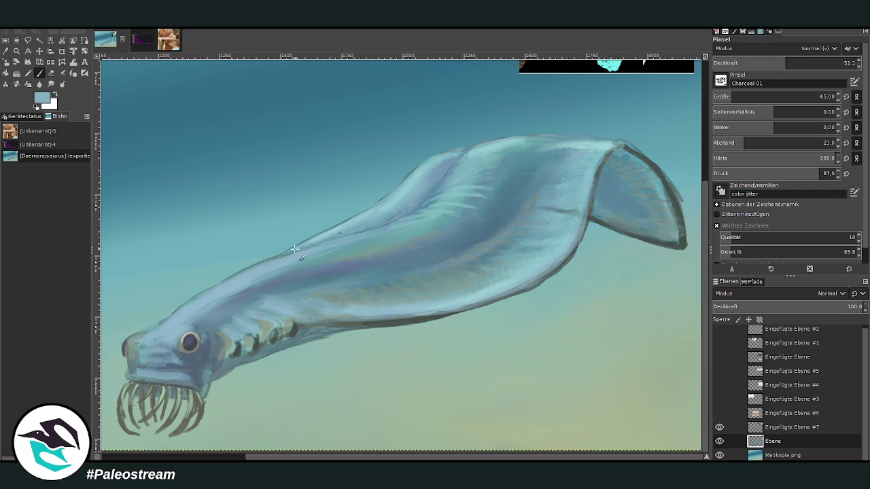
- Paint a dark grey outline along the fish's upper back at 72.2 opacity, brush size 40-52
{"action": "key", "text": "o"}
{"action": "left_click", "coordinate": [435, 316]}
{"action": "key", "text": "p"}
{"action": "mouse_move", "coordinate": [816, 62]}
{"action": "left_mouse_down"}
{"action": "mouse_move", "coordinate": [794, 62]}
{"action": "mouse_move", "coordinate": [818, 62]}
{"action": "left_mouse_up"}
{"action": "left_click", "coordinate": [782, 97]}
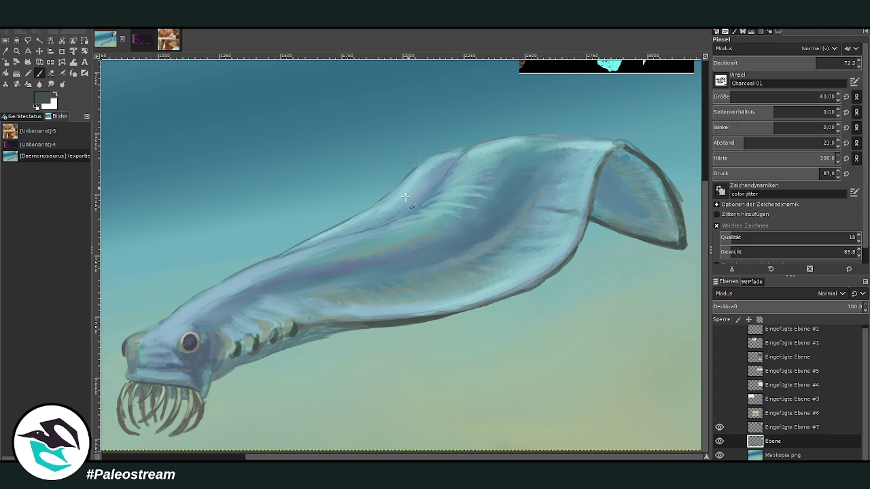
{"action": "left_click_drag", "start_coordinate": [430, 158], "coordinate": [387, 196]}
{"action": "left_click", "coordinate": [820, 97]}
{"action": "left_click_drag", "start_coordinate": [395, 187], "coordinate": [313, 237]}
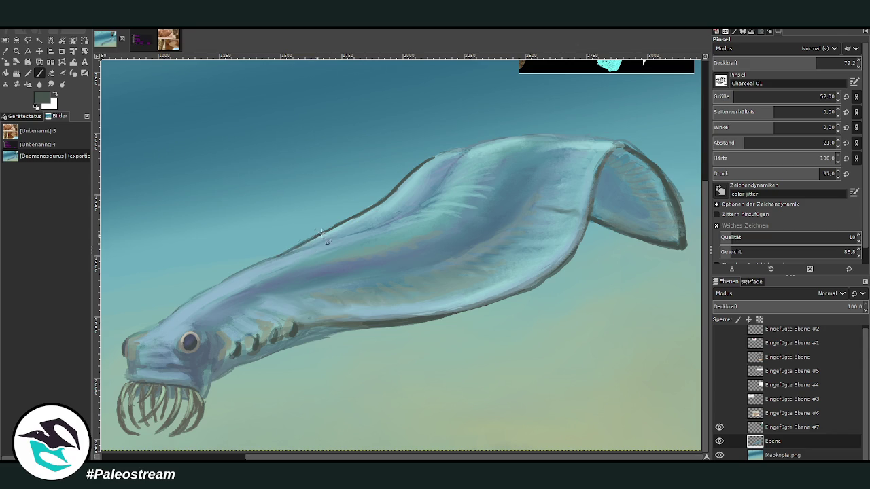
{"action": "left_click_drag", "start_coordinate": [382, 201], "coordinate": [272, 257]}
{"action": "left_click_drag", "start_coordinate": [430, 157], "coordinate": [410, 177]}
- Soften the back outline with pale cyan in Lighten only mode, size 269, opacity 15.5
{"action": "key", "text": "o"}
{"action": "left_click", "coordinate": [514, 143]}
{"action": "key", "text": "p"}
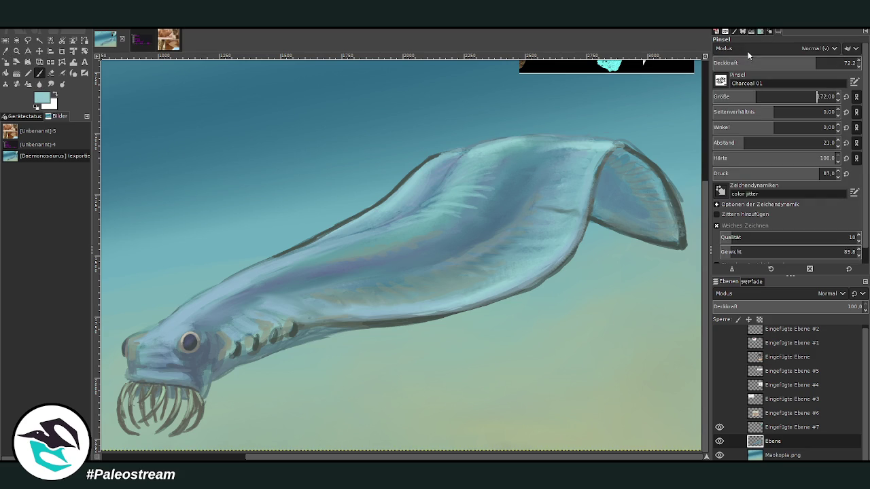
{"action": "scroll", "coordinate": [782, 48], "scroll_direction": "down", "scroll_amount": 3}
{"action": "left_click_drag", "start_coordinate": [756, 97], "coordinate": [770, 97]}
{"action": "left_click", "coordinate": [844, 63]}
{"action": "left_click_drag", "start_coordinate": [425, 155], "coordinate": [255, 257]}
{"action": "left_click_drag", "start_coordinate": [451, 140], "coordinate": [344, 181]}
{"action": "scroll", "coordinate": [297, 193], "scroll_direction": "down", "scroll_amount": 2, "text": "ctrl"}
{"action": "scroll", "coordinate": [297, 193], "scroll_direction": "down", "scroll_amount": 1, "text": "ctrl"}
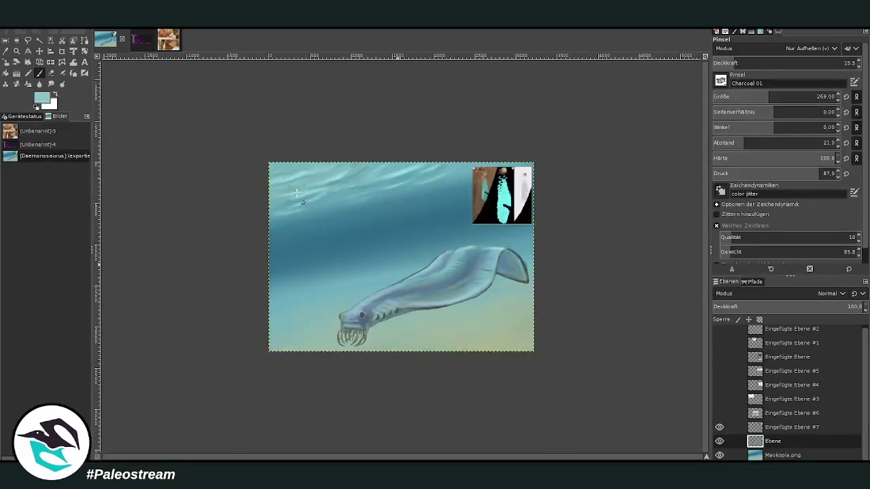
- Zoom in on the fish's body and load a greyer blue on the Paintbrush
{"action": "left_click", "coordinate": [16, 51]}
{"action": "left_click_drag", "start_coordinate": [359, 216], "coordinate": [450, 332]}
{"action": "key", "text": "o"}
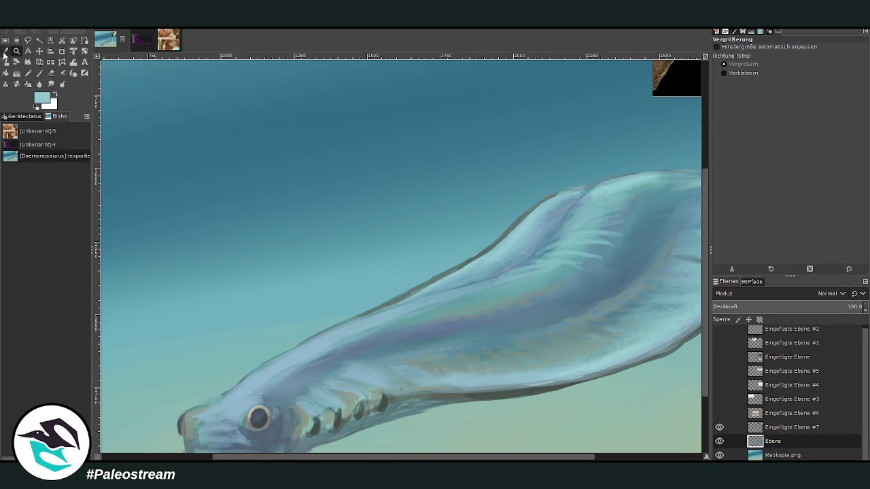
{"action": "left_click", "coordinate": [369, 318]}
{"action": "left_click", "coordinate": [39, 73]}
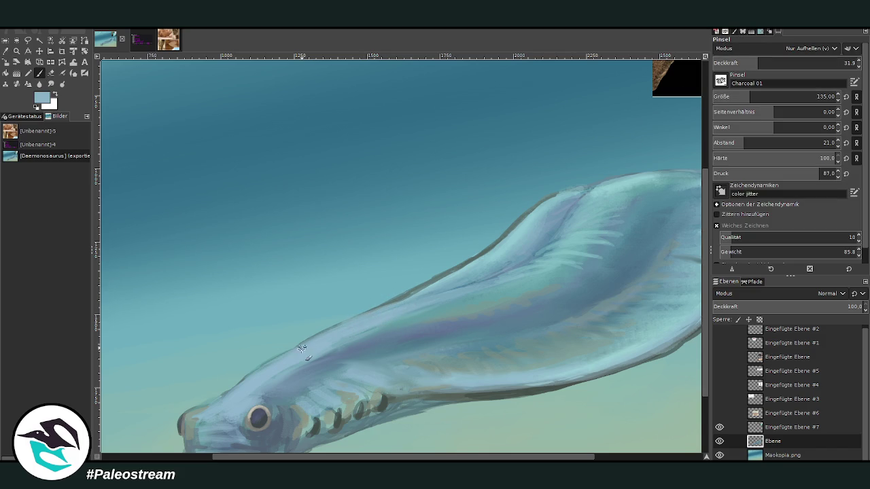
{"action": "scroll", "coordinate": [208, 422], "scroll_direction": "down", "scroll_amount": 5}
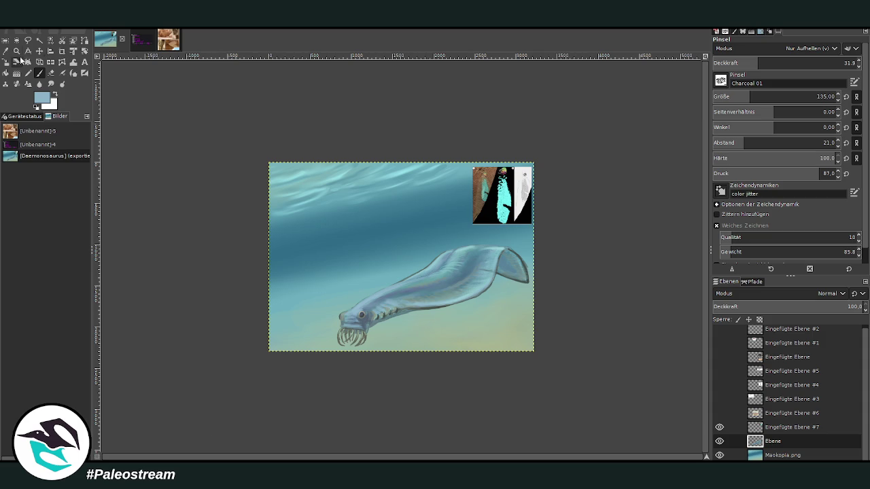
- Erase to tidy the top edge of the tail fin at size 135, then refit the view
{"action": "left_click", "coordinate": [17, 51]}
{"action": "left_click_drag", "start_coordinate": [282, 185], "coordinate": [547, 389]}
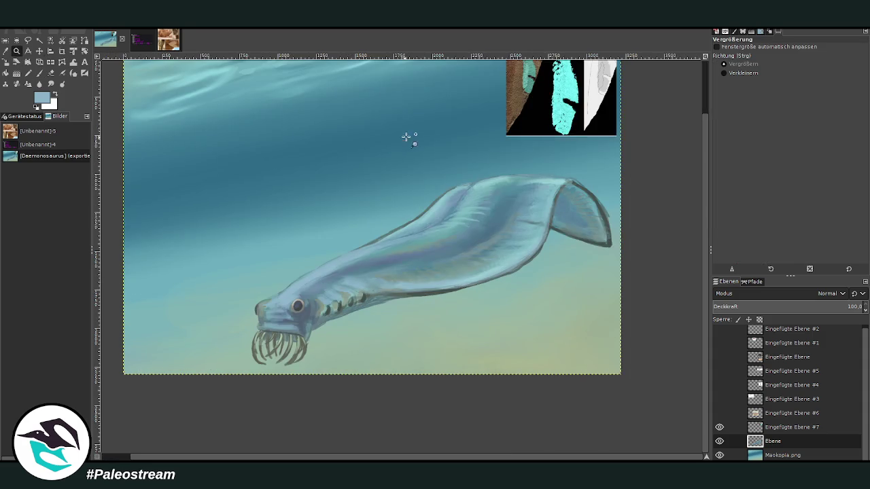
{"action": "left_click_drag", "start_coordinate": [394, 146], "coordinate": [636, 325]}
{"action": "key", "text": "shift+e"}
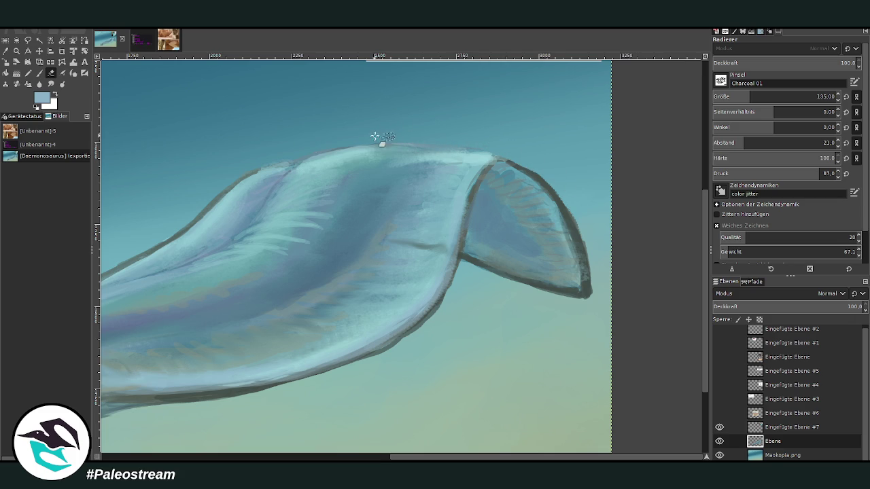
{"action": "key", "text": "shift+ctrl+j"}
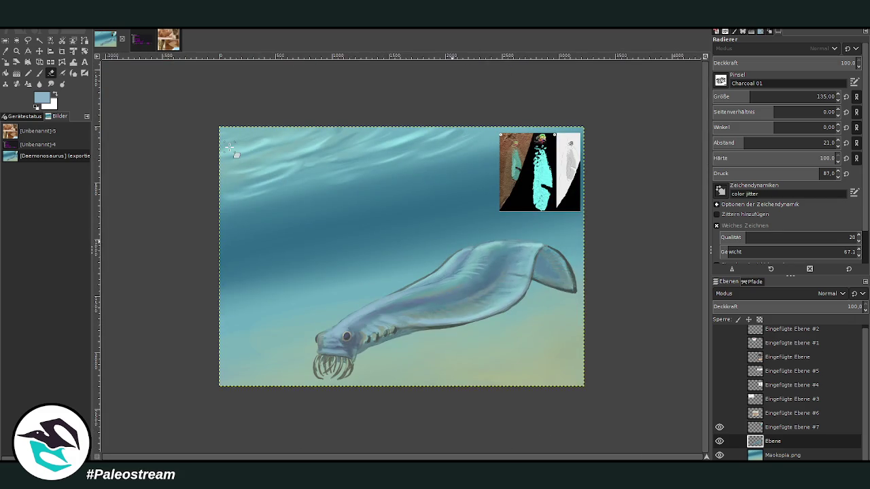
{"action": "left_click", "coordinate": [16, 51]}
{"action": "left_click_drag", "start_coordinate": [265, 160], "coordinate": [589, 419]}
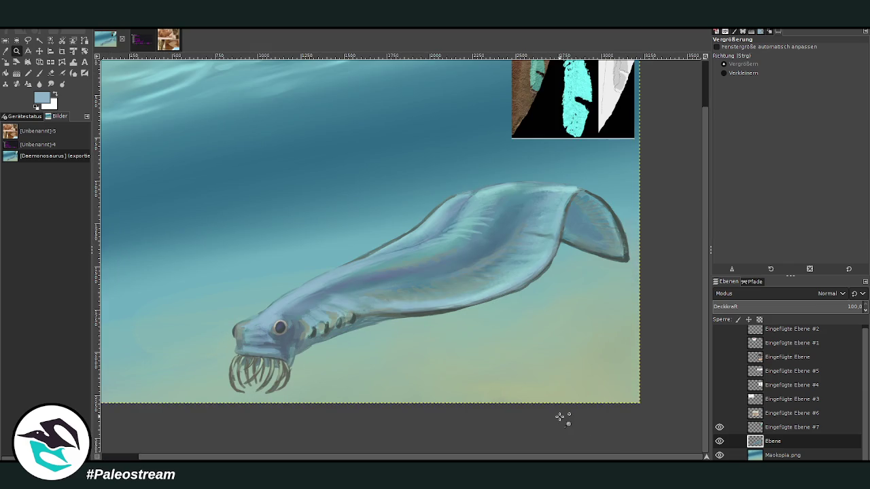
- Move the fish up and to the left, then select the Maskopia.png layer
{"action": "left_click", "coordinate": [40, 51]}
{"action": "left_click_drag", "start_coordinate": [304, 300], "coordinate": [290, 275]}
{"action": "left_click", "coordinate": [770, 455]}
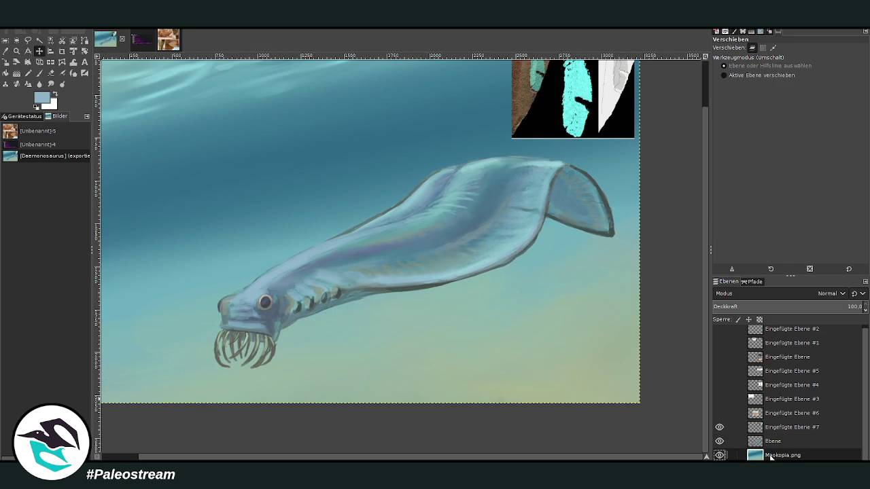
- Load a muted seabed green on the Paintbrush at brush size 273
{"action": "left_click", "coordinate": [50, 72]}
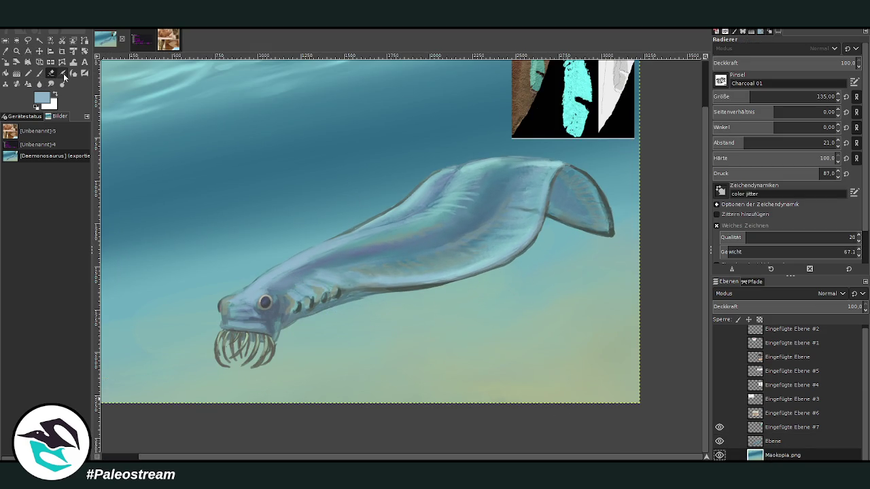
{"action": "left_click", "coordinate": [6, 52]}
{"action": "left_click", "coordinate": [487, 356]}
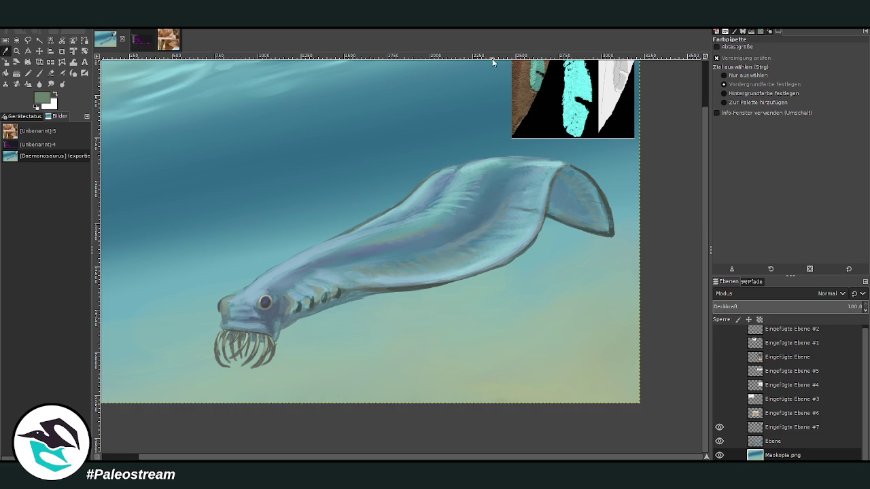
{"action": "key", "text": "p"}
{"action": "left_click_drag", "start_coordinate": [754, 96], "coordinate": [771, 96]}
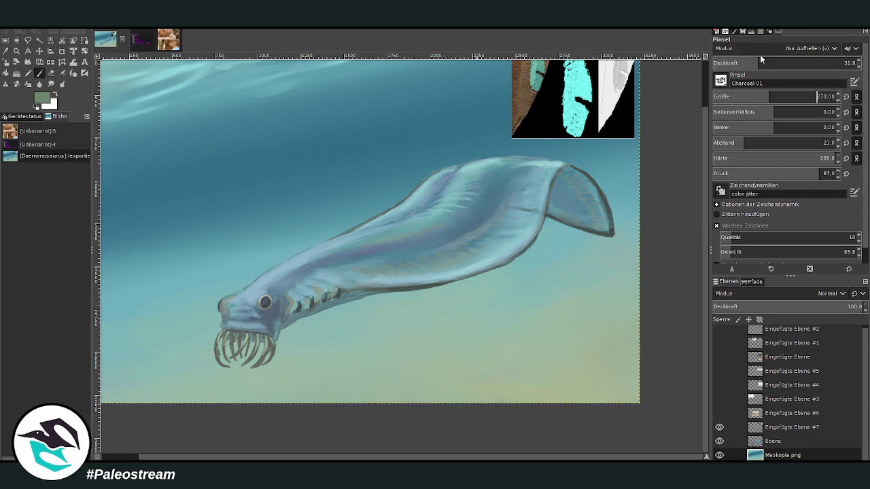
- Paint a diagonal soft green shadow on the seabed below the fish at 48.6 opacity, size 326
{"action": "scroll", "coordinate": [809, 49], "scroll_direction": "up", "scroll_amount": 4}
{"action": "left_click_drag", "start_coordinate": [782, 66], "coordinate": [845, 62]}
{"action": "left_click_drag", "start_coordinate": [772, 96], "coordinate": [776, 96]}
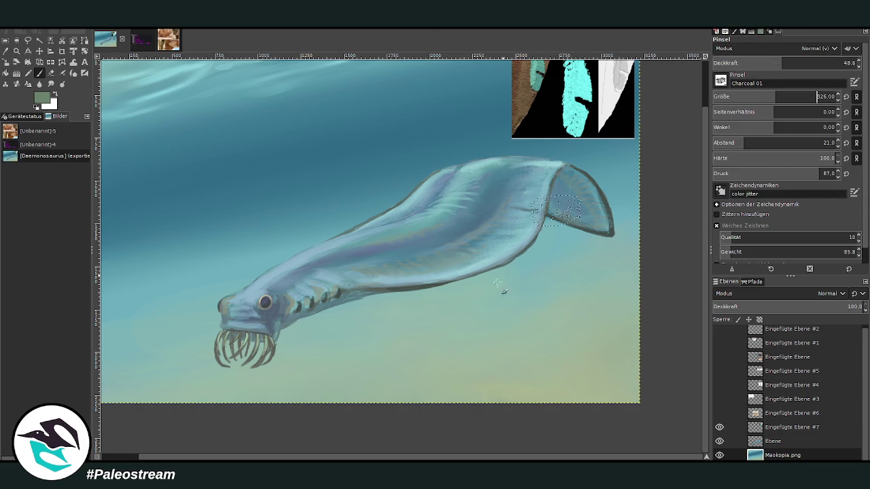
{"action": "left_click_drag", "start_coordinate": [585, 304], "coordinate": [354, 403]}
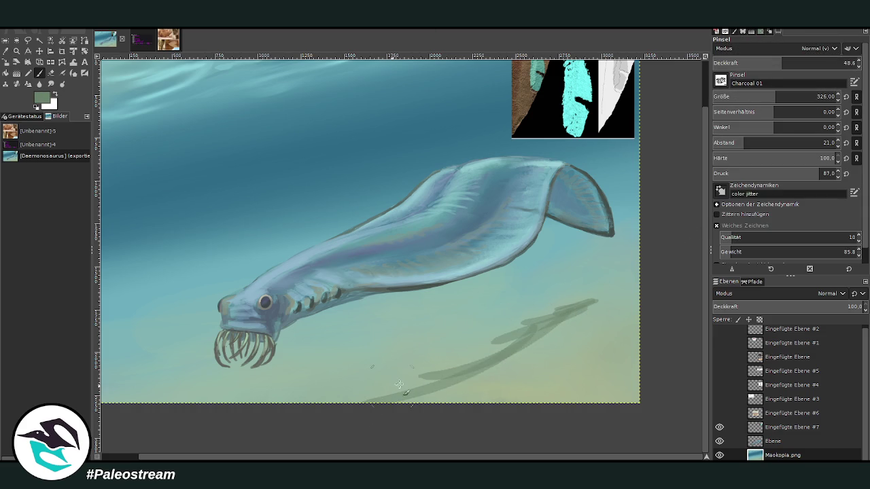
{"action": "left_click_drag", "start_coordinate": [481, 361], "coordinate": [330, 404]}
{"action": "mouse_move", "coordinate": [563, 311]}
{"action": "left_mouse_down"}
{"action": "mouse_move", "coordinate": [426, 408]}
{"action": "mouse_move", "coordinate": [566, 320]}
{"action": "left_mouse_up"}
{"action": "mouse_move", "coordinate": [388, 408]}
{"action": "left_mouse_down"}
{"action": "mouse_move", "coordinate": [476, 354]}
{"action": "mouse_move", "coordinate": [583, 306]}
{"action": "mouse_move", "coordinate": [476, 351]}
{"action": "left_mouse_up"}
{"action": "mouse_move", "coordinate": [578, 307]}
{"action": "left_mouse_down"}
{"action": "mouse_move", "coordinate": [564, 340]}
{"action": "mouse_move", "coordinate": [485, 382]}
{"action": "left_mouse_up"}
{"action": "mouse_move", "coordinate": [537, 332]}
{"action": "left_mouse_down"}
{"action": "mouse_move", "coordinate": [435, 404]}
{"action": "mouse_move", "coordinate": [460, 363]}
{"action": "left_mouse_up"}
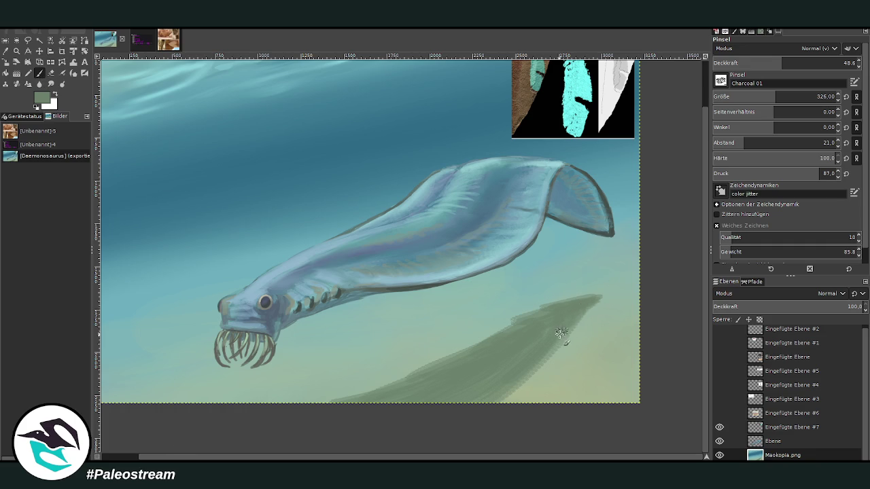
- Reshape the shadow's upper edge at 34.1 opacity and smudge its jagged tip smooth
{"action": "mouse_move", "coordinate": [552, 310]}
{"action": "left_mouse_down"}
{"action": "mouse_move", "coordinate": [489, 332]}
{"action": "mouse_move", "coordinate": [476, 348]}
{"action": "mouse_move", "coordinate": [605, 294]}
{"action": "mouse_move", "coordinate": [431, 373]}
{"action": "left_mouse_up"}
{"action": "left_click_drag", "start_coordinate": [563, 336], "coordinate": [499, 401]}
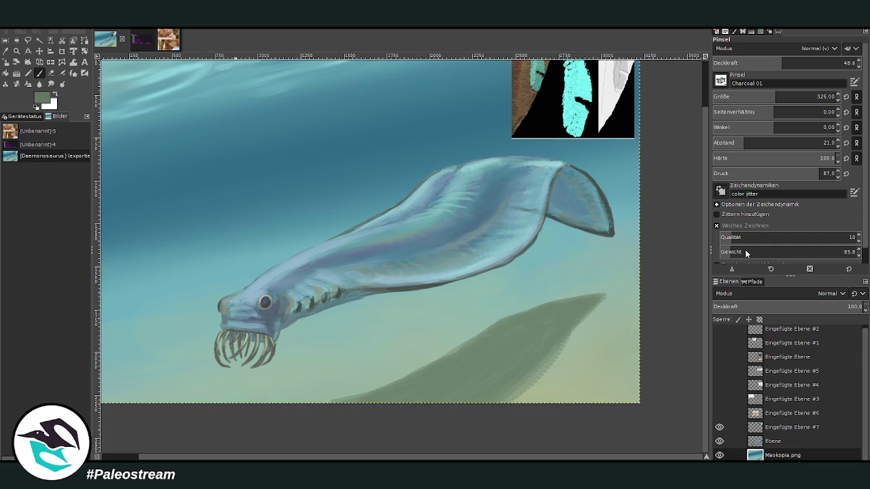
{"action": "mouse_move", "coordinate": [519, 361]}
{"action": "left_mouse_down"}
{"action": "mouse_move", "coordinate": [509, 350]}
{"action": "mouse_move", "coordinate": [468, 363]}
{"action": "mouse_move", "coordinate": [530, 320]}
{"action": "left_mouse_up"}
{"action": "left_click", "coordinate": [761, 61]}
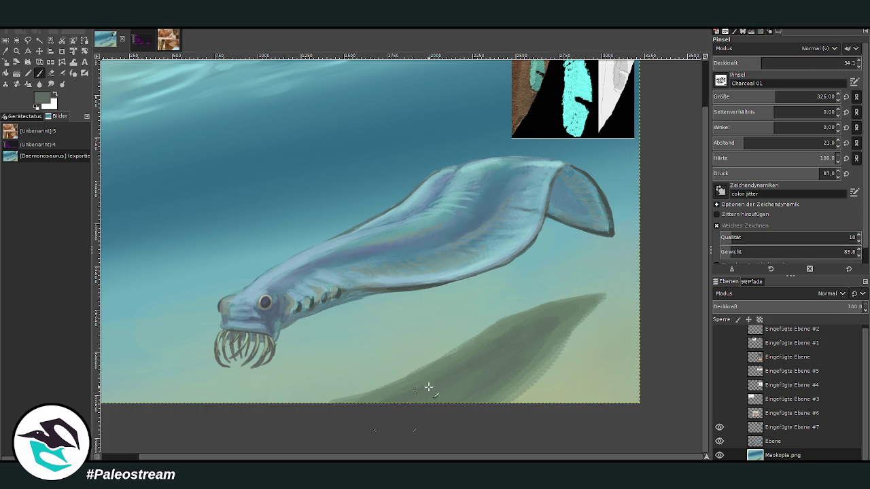
{"action": "left_click", "coordinate": [51, 83]}
{"action": "left_click_drag", "start_coordinate": [512, 408], "coordinate": [612, 301]}
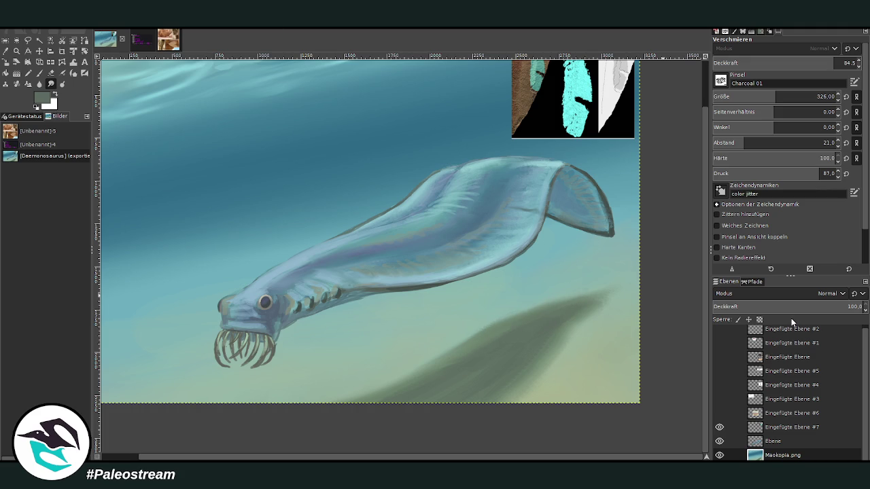
{"action": "key", "text": "minus"}
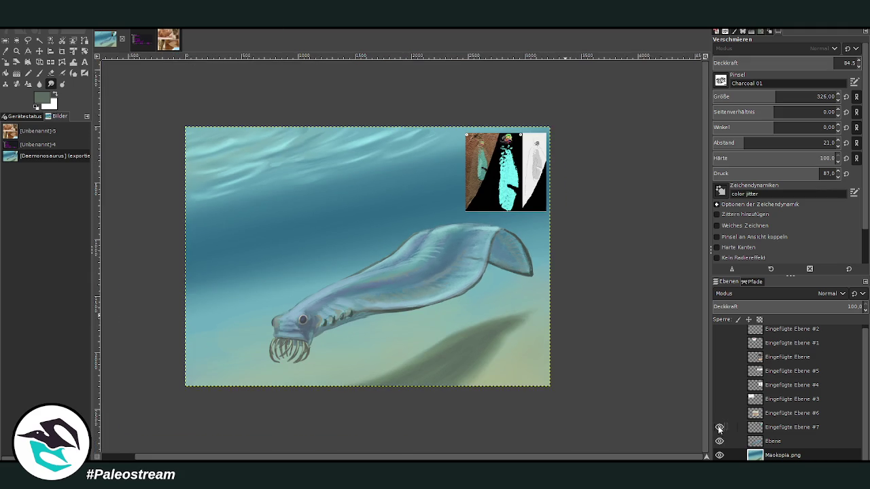
- Hide the Eingefügte Ebene #7 reference layer and zoom so the painting fills the window
{"action": "left_click", "coordinate": [719, 427]}
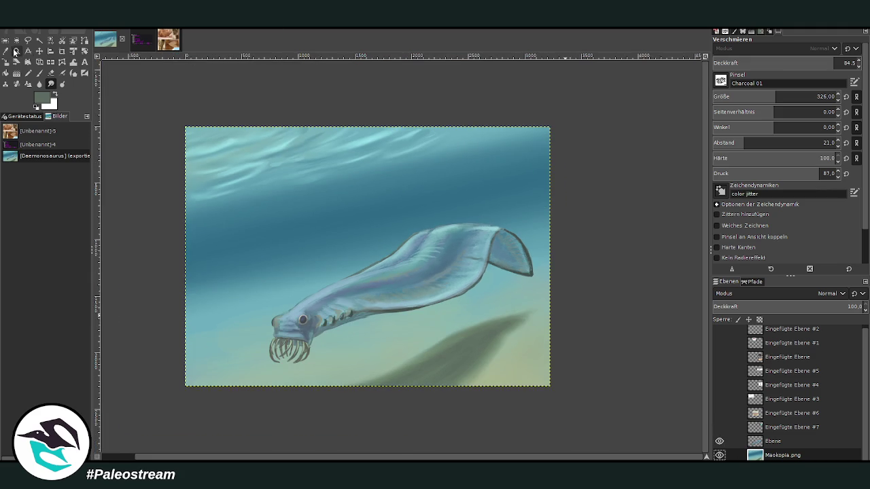
{"action": "left_click", "coordinate": [16, 51]}
{"action": "left_click_drag", "start_coordinate": [174, 91], "coordinate": [569, 405]}
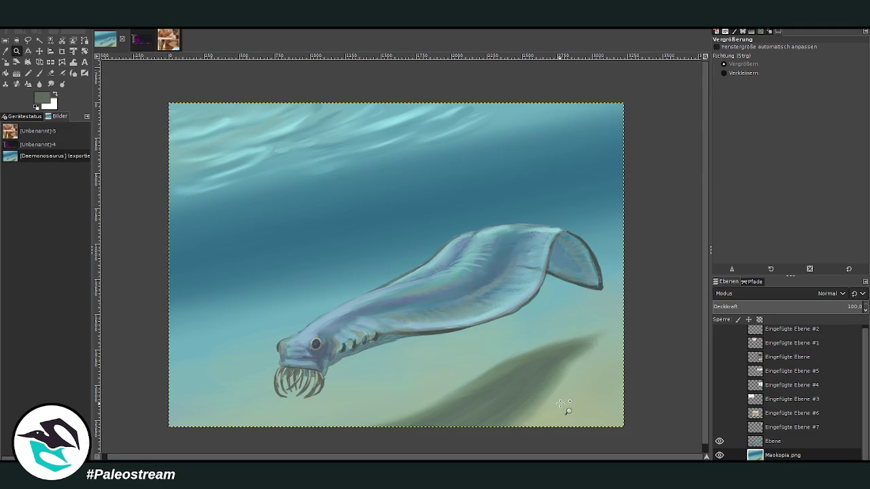
- Sample a light green from the sand and paint soft strokes (size 538, opacity ~26) over the lower-right seabed
{"action": "key", "text": "o"}
{"action": "left_click", "coordinate": [559, 398]}
{"action": "left_click", "coordinate": [39, 73]}
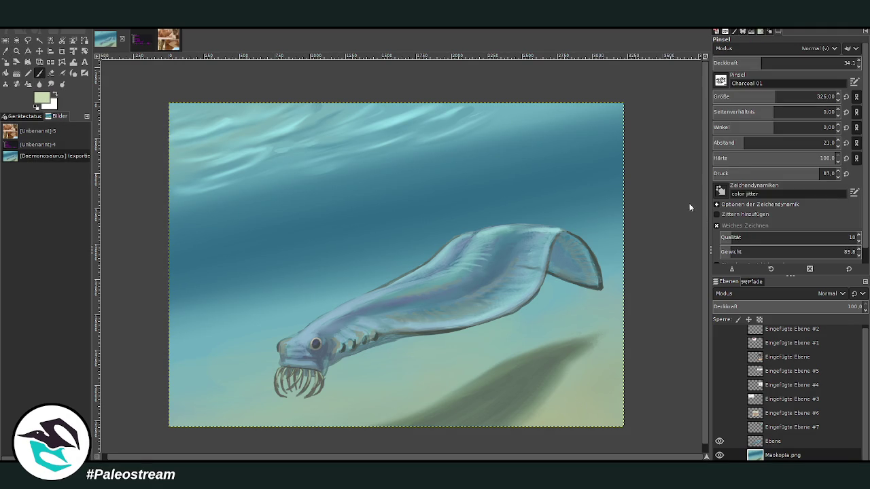
{"action": "left_click_drag", "start_coordinate": [776, 96], "coordinate": [797, 96]}
{"action": "left_click_drag", "start_coordinate": [761, 62], "coordinate": [750, 62]}
{"action": "mouse_move", "coordinate": [615, 418]}
{"action": "left_mouse_down"}
{"action": "mouse_move", "coordinate": [622, 412]}
{"action": "mouse_move", "coordinate": [547, 422]}
{"action": "left_mouse_up"}
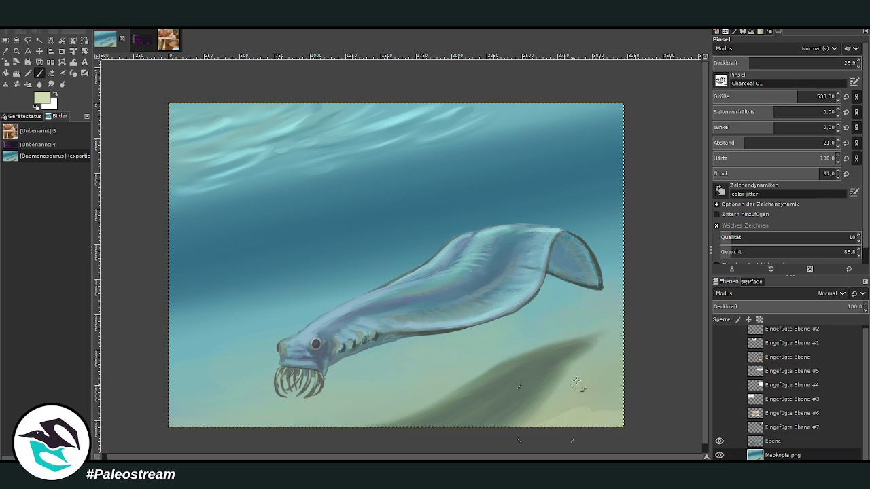
{"action": "left_click_drag", "start_coordinate": [768, 62], "coordinate": [717, 53]}
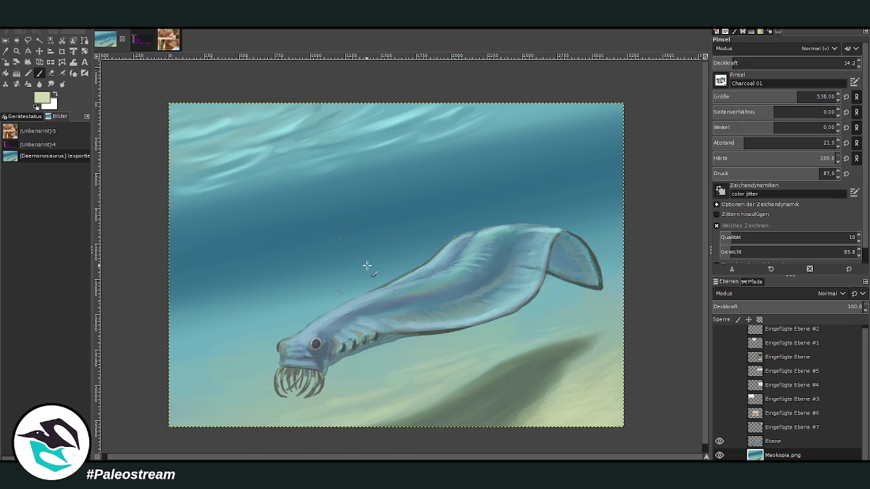
{"action": "left_click", "coordinate": [51, 84]}
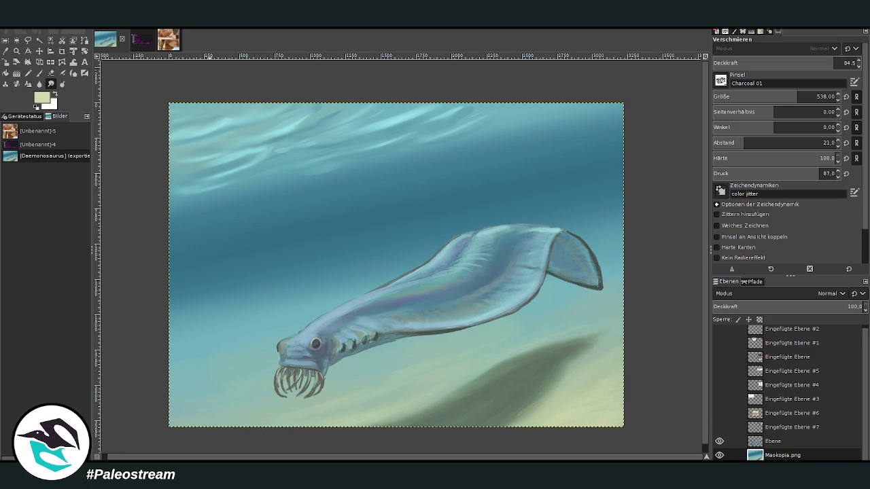
{"action": "key", "text": "c"}
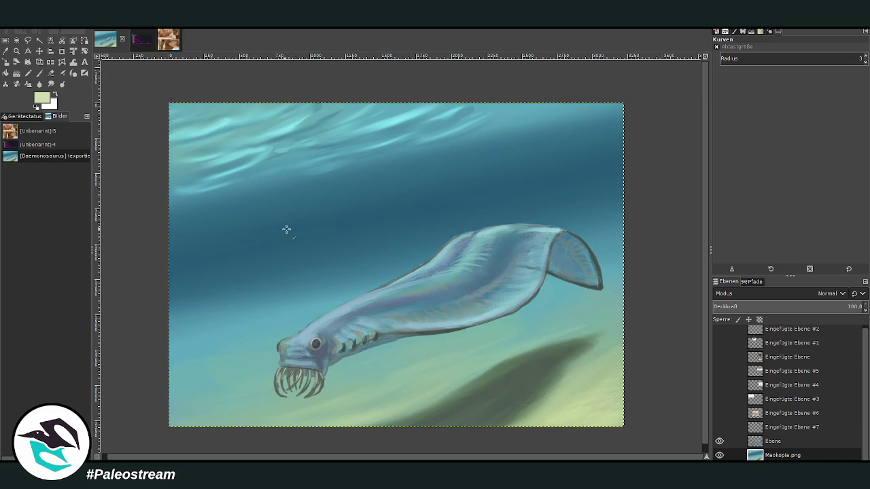
- Make the Ebene layer the active layer in the Layers panel
{"action": "left_click", "coordinate": [774, 442]}
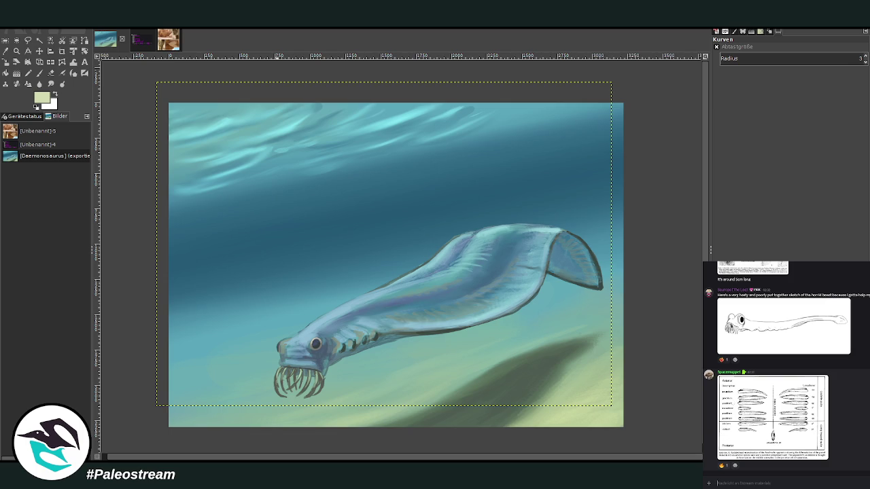
{"action": "left_click", "coordinate": [722, 422]}
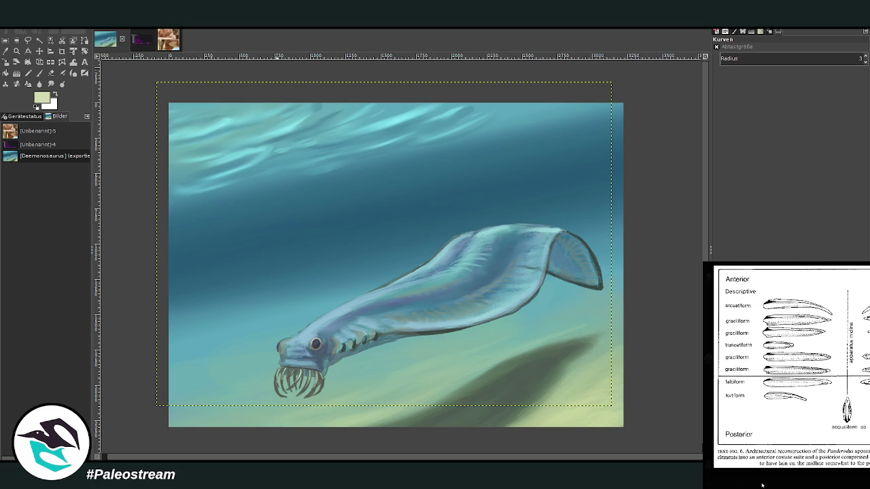
{"action": "left_click", "coordinate": [762, 485]}
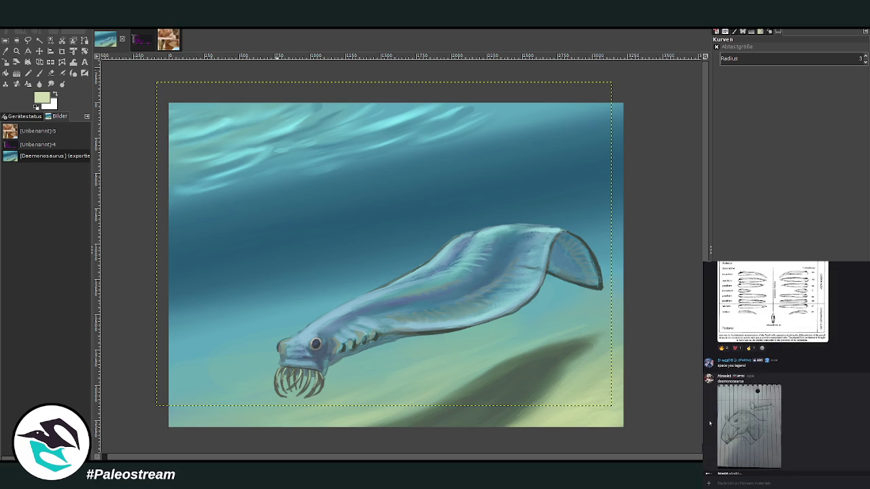
{"action": "scroll", "coordinate": [709, 423], "scroll_direction": "up", "scroll_amount": 3}
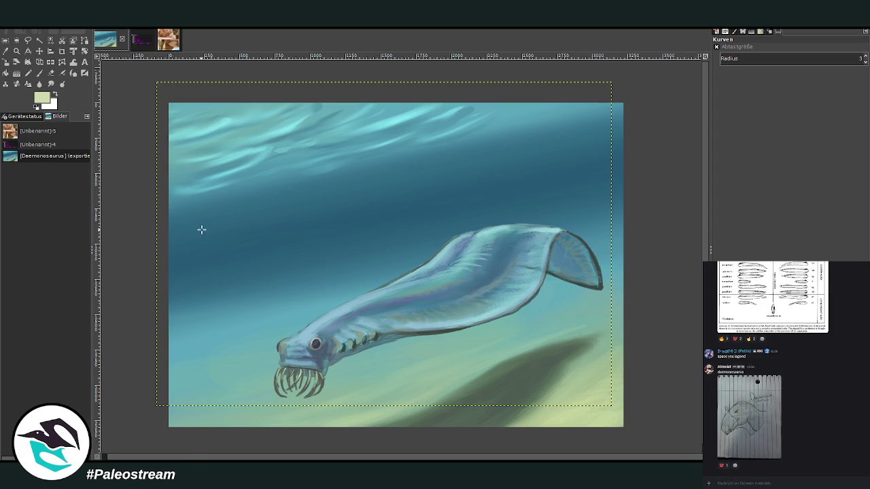
{"action": "key", "text": "z"}
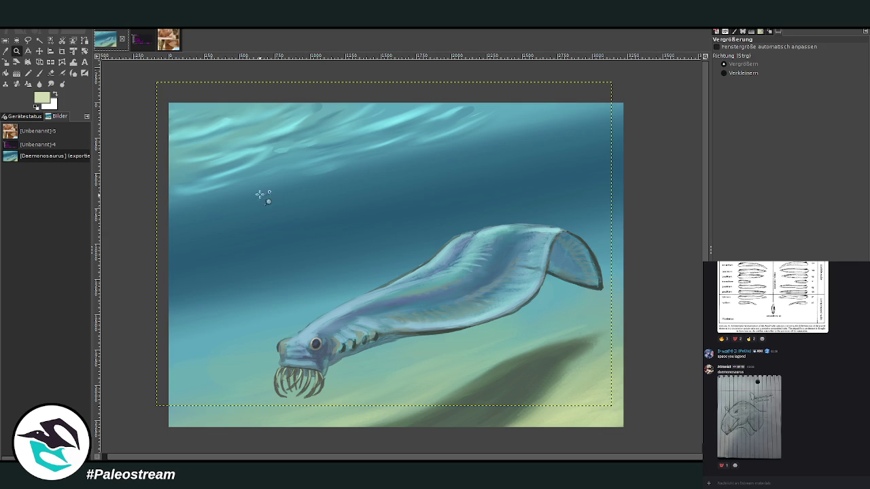
- Zoom in closely on the fish's body
{"action": "left_click_drag", "start_coordinate": [266, 206], "coordinate": [628, 441]}
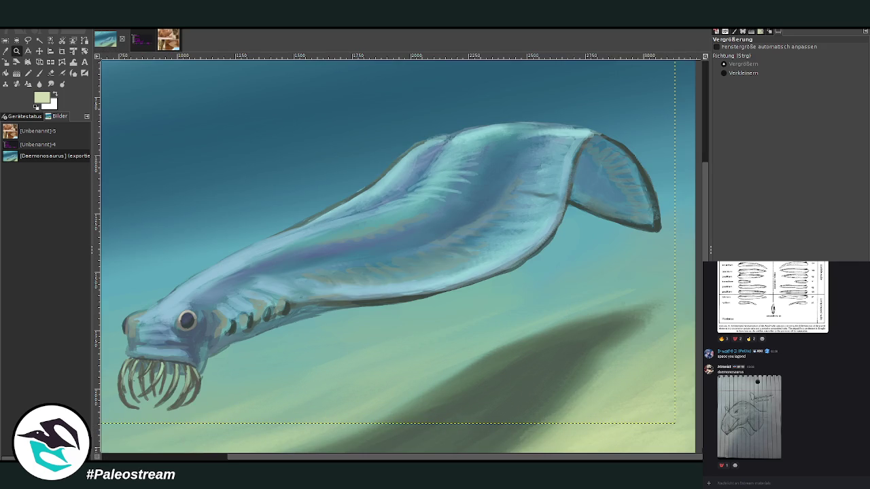
{"action": "left_click", "coordinate": [5, 51]}
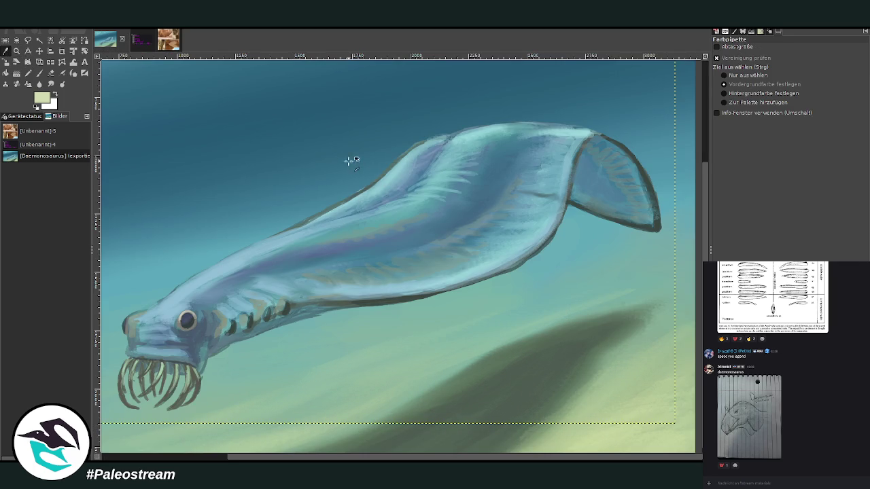
{"action": "left_click", "coordinate": [17, 51]}
{"action": "left_click_drag", "start_coordinate": [288, 98], "coordinate": [497, 306]}
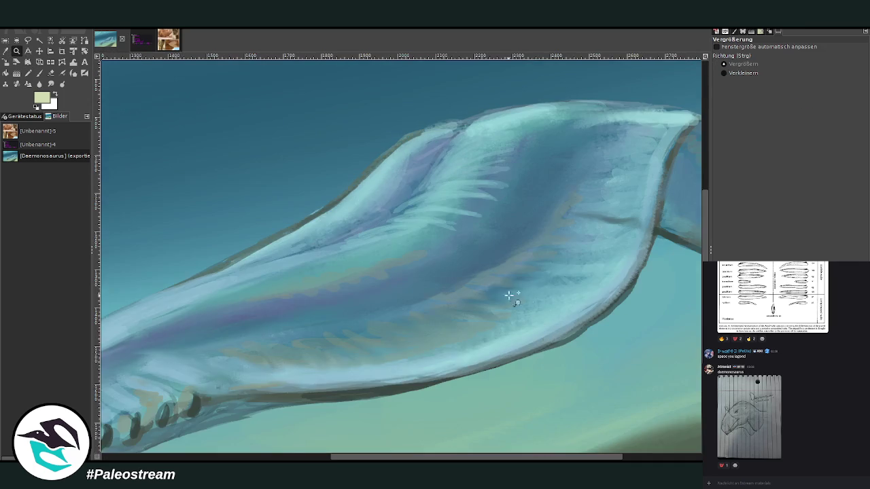
- Shrink the Eraser to size 27, re-zoom on the painting, and rerun the radius-3 Gaussian blur
{"action": "left_click", "coordinate": [52, 74]}
{"action": "key", "text": "bracketleft"}
{"action": "key", "text": "bracketleft"}
{"action": "key", "text": "bracketleft"}
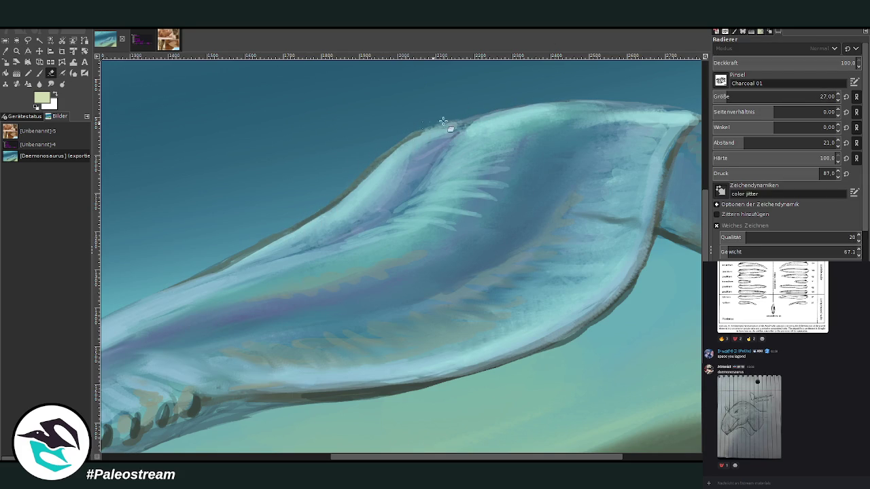
{"action": "scroll", "coordinate": [321, 202], "scroll_direction": "down", "scroll_amount": 1}
{"action": "scroll", "coordinate": [321, 202], "scroll_direction": "down", "scroll_amount": 3}
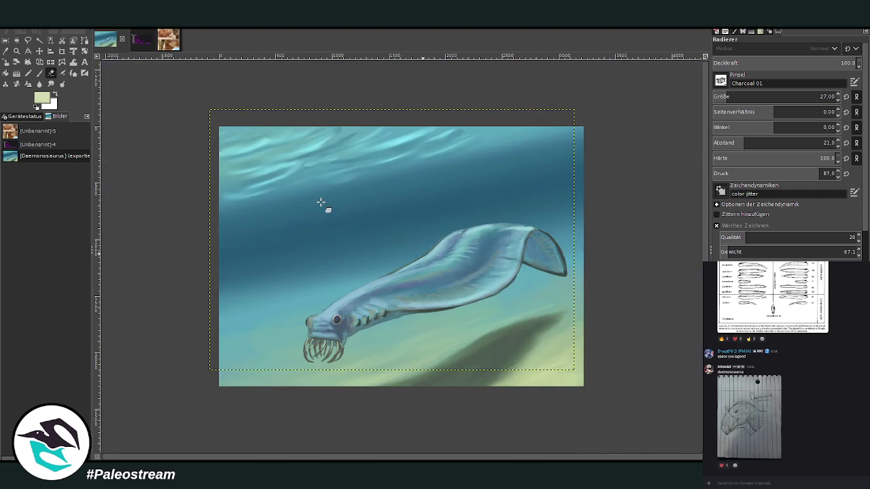
{"action": "key", "text": "z"}
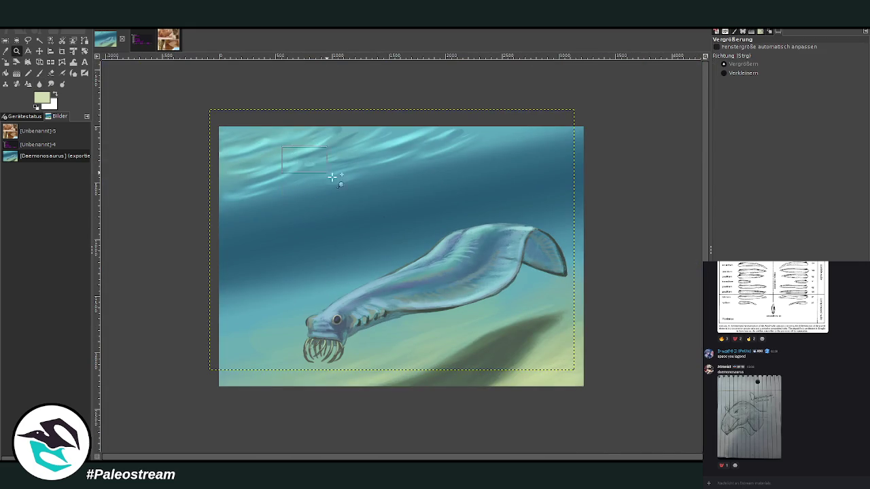
{"action": "left_click_drag", "start_coordinate": [289, 149], "coordinate": [564, 403]}
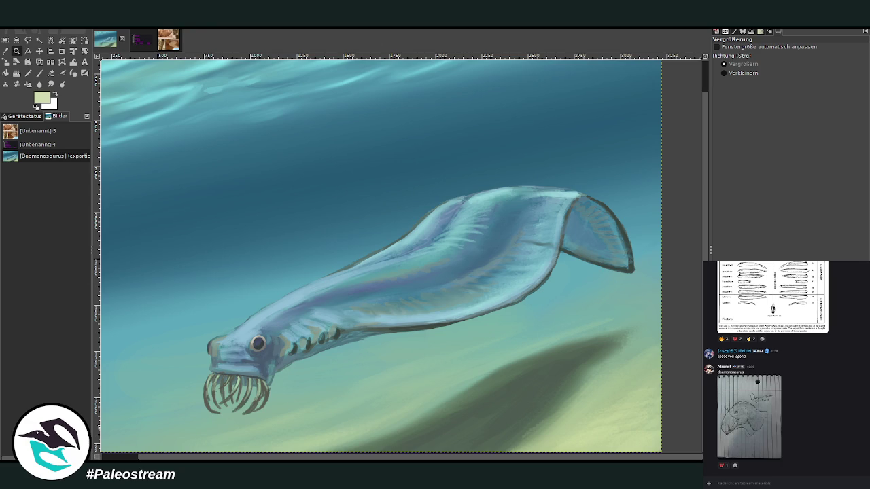
{"action": "key", "text": "ctrl+f"}
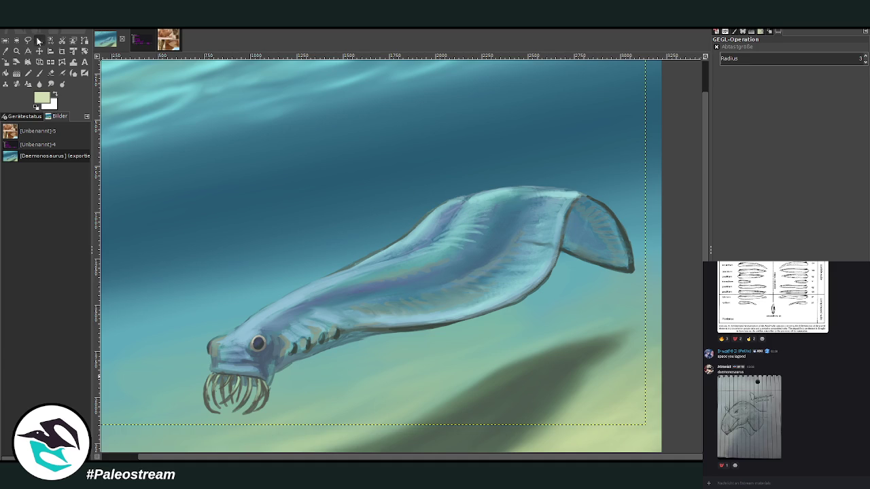
- Lasso the fish's body and tail with Free Select at feather radius 39.9
{"action": "left_click", "coordinate": [28, 40]}
{"action": "left_click", "coordinate": [777, 80]}
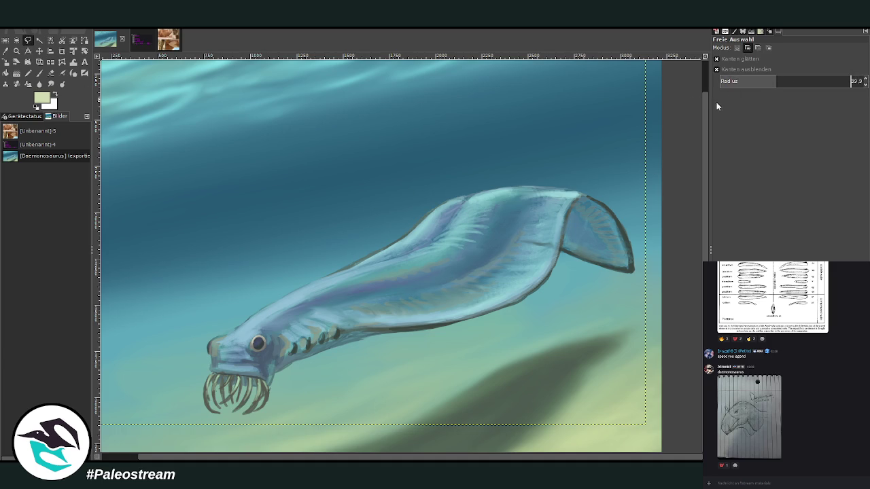
{"action": "left_click_drag", "start_coordinate": [623, 293], "coordinate": [640, 263]}
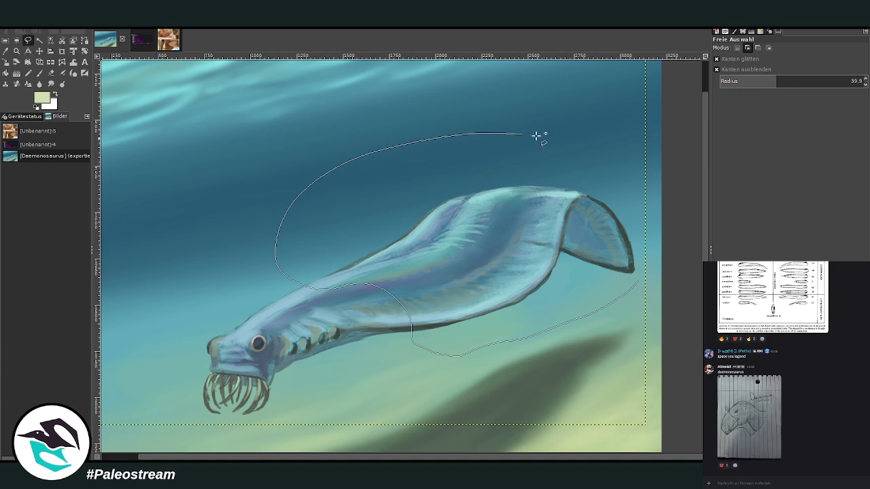
{"action": "key", "text": "Return"}
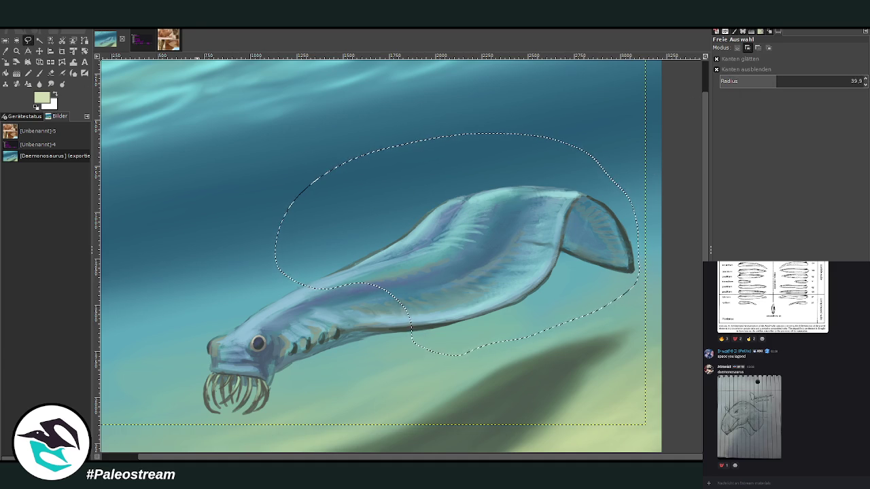
{"action": "key", "text": "ctrl+shift+f"}
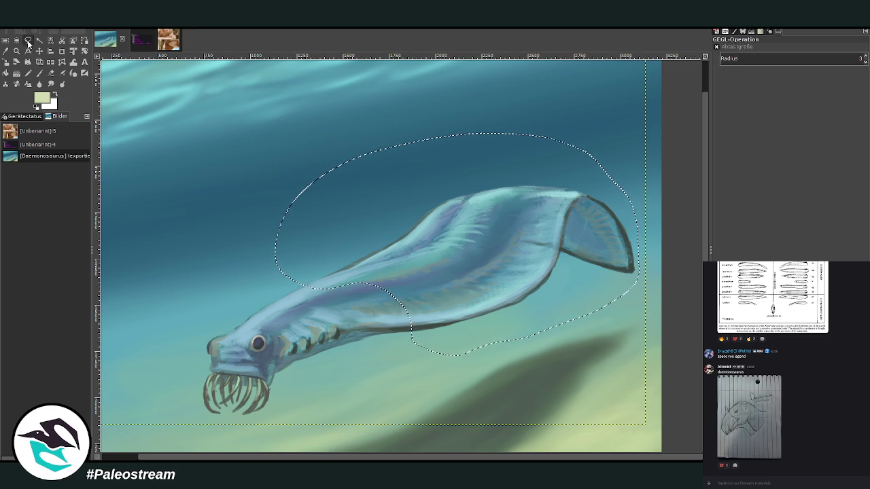
- Redraw a tighter lasso around the tail and upper back, then rerun the blur filter on it
{"action": "left_click", "coordinate": [29, 42]}
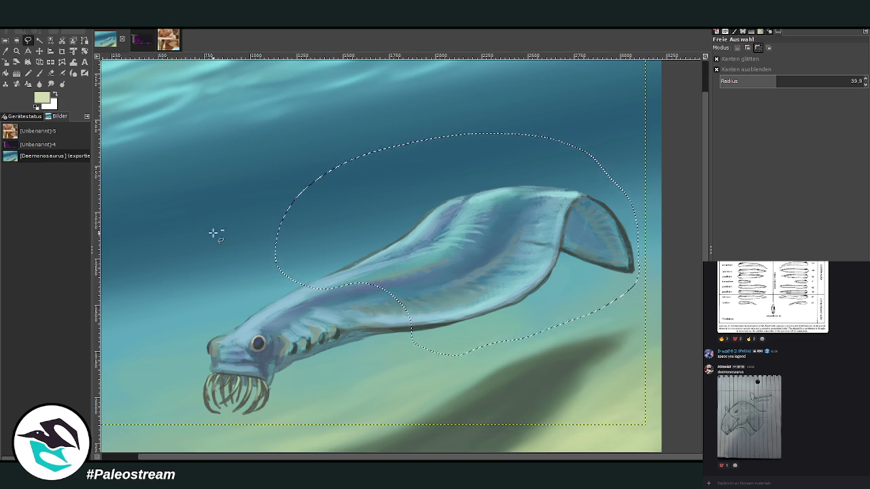
{"action": "key", "text": "Return"}
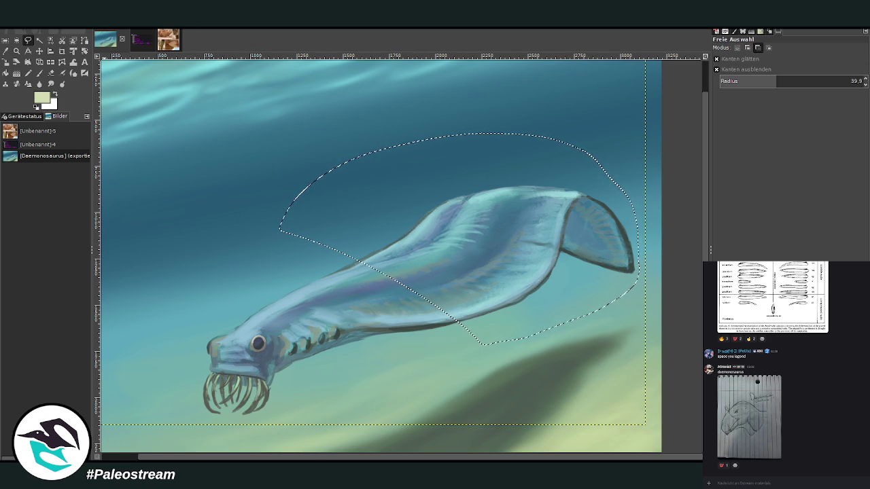
{"action": "mouse_move", "coordinate": [247, 212]}
{"action": "left_mouse_down"}
{"action": "mouse_move", "coordinate": [271, 266]}
{"action": "mouse_move", "coordinate": [248, 212]}
{"action": "left_mouse_up"}
{"action": "key", "text": "Return"}
{"action": "left_click_drag", "start_coordinate": [395, 213], "coordinate": [238, 194]}
{"action": "key", "text": "Return"}
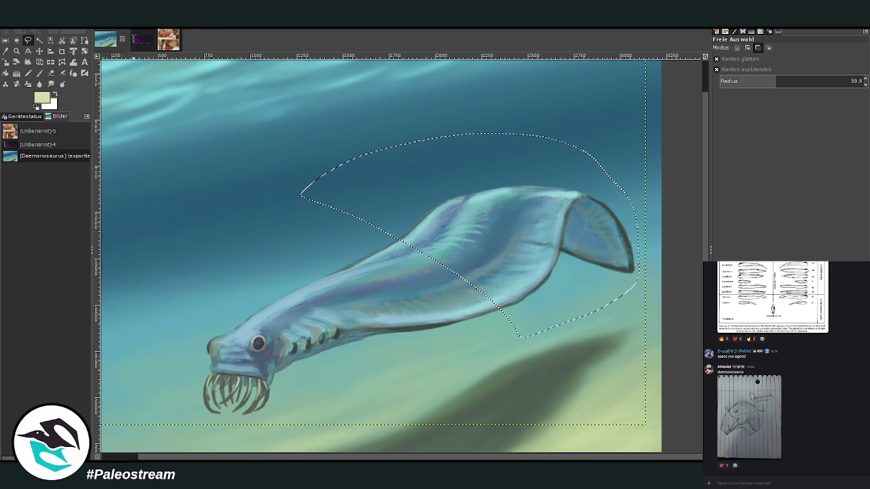
{"action": "left_click_drag", "start_coordinate": [278, 163], "coordinate": [248, 184]}
{"action": "key", "text": "Return"}
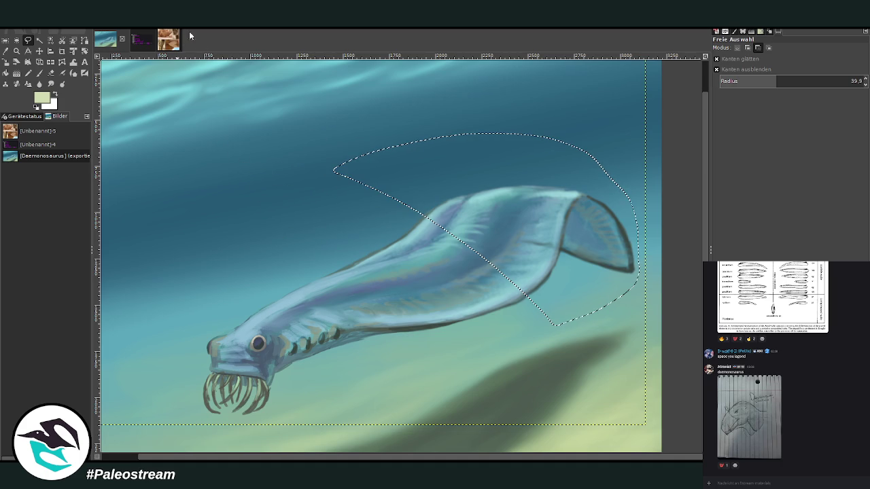
{"action": "left_click_drag", "start_coordinate": [314, 148], "coordinate": [314, 208]}
{"action": "key", "text": "Return"}
{"action": "left_click_drag", "start_coordinate": [373, 158], "coordinate": [485, 134]}
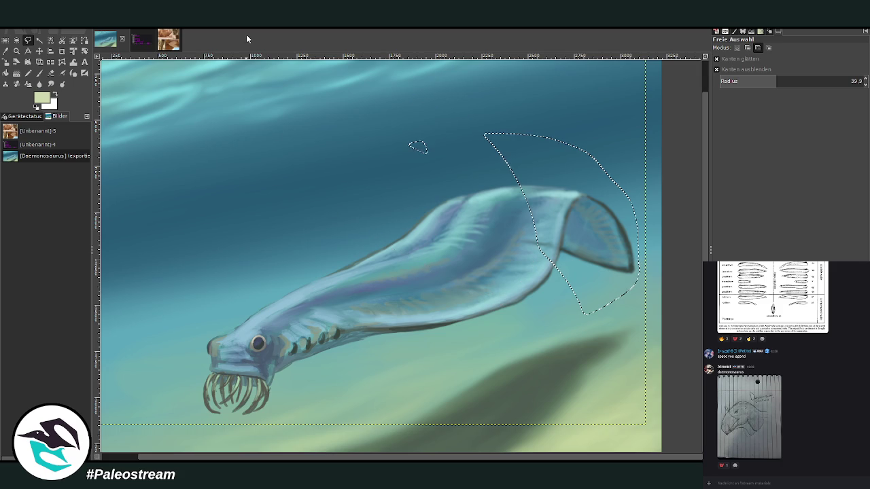
{"action": "key", "text": "ctrl+f"}
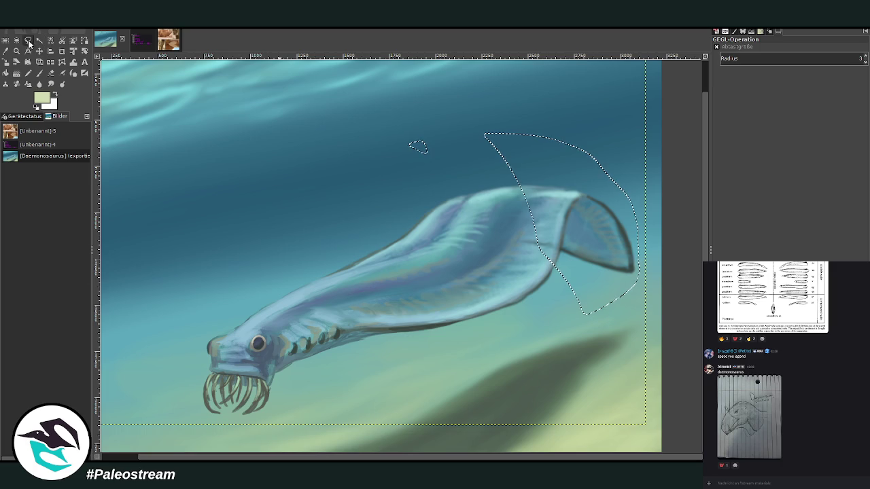
- Lasso the fish's tail fin and rerun the blur filter on it
{"action": "left_click", "coordinate": [29, 42]}
{"action": "left_click_drag", "start_coordinate": [397, 106], "coordinate": [348, 73]}
{"action": "key", "text": "Return"}
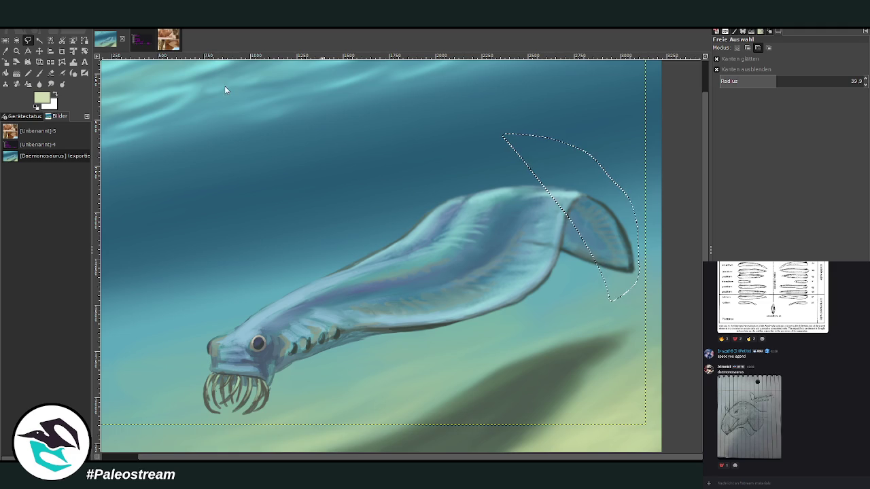
{"action": "key", "text": "ctrl+f"}
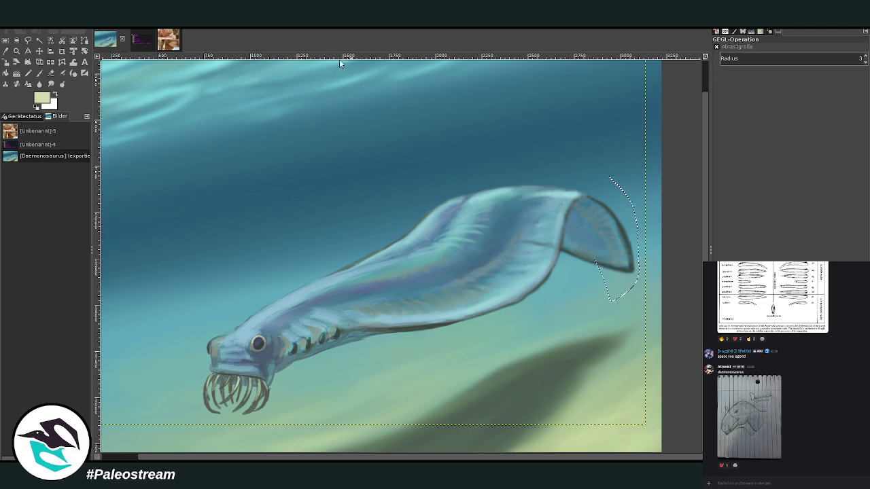
- Reshape the lasso outline toward the fin tip, undoing the last two points
{"action": "left_click", "coordinate": [28, 40]}
{"action": "left_click_drag", "start_coordinate": [511, 135], "coordinate": [574, 148]}
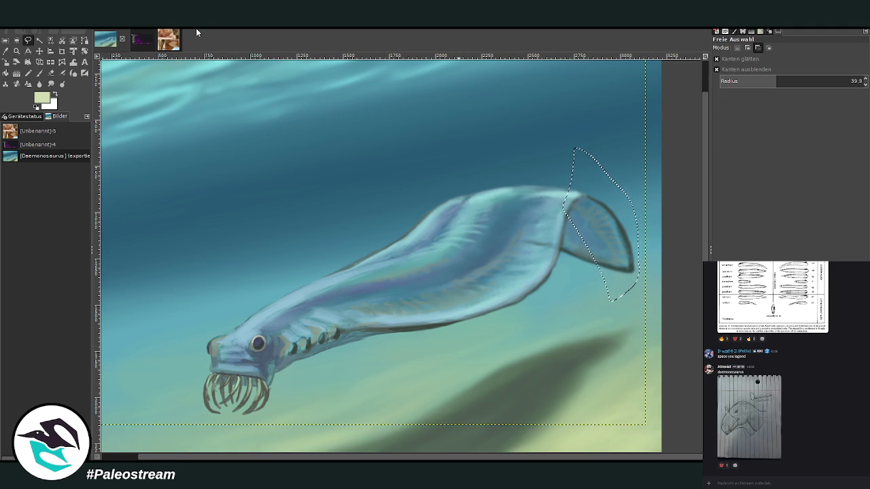
{"action": "left_click_drag", "start_coordinate": [565, 210], "coordinate": [589, 247]}
{"action": "left_click_drag", "start_coordinate": [575, 148], "coordinate": [611, 182]}
{"action": "key", "text": "ctrl+z"}
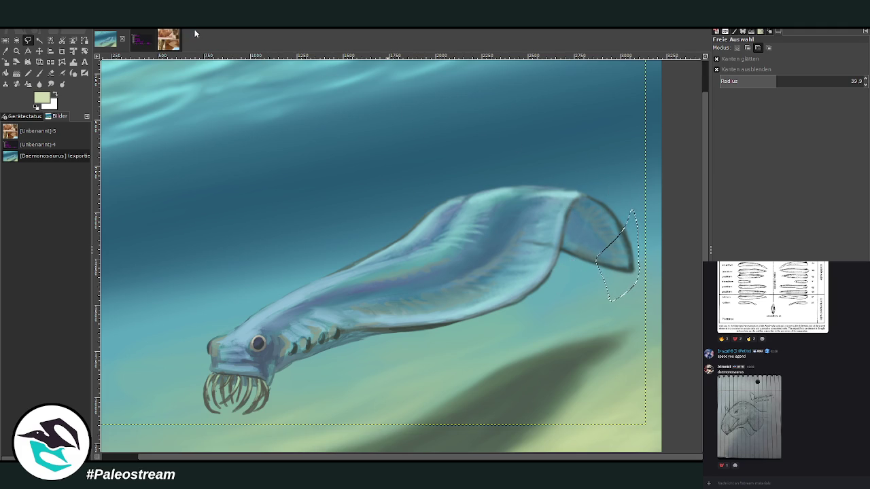
{"action": "key", "text": "ctrl+z"}
- Clear the selection with Rectangle Select and zoom out to the whole painting
{"action": "left_click", "coordinate": [6, 39]}
{"action": "left_click", "coordinate": [170, 140]}
{"action": "scroll", "coordinate": [169, 140], "scroll_direction": "down", "scroll_amount": 1}
{"action": "scroll", "coordinate": [169, 139], "scroll_direction": "down", "scroll_amount": 2}
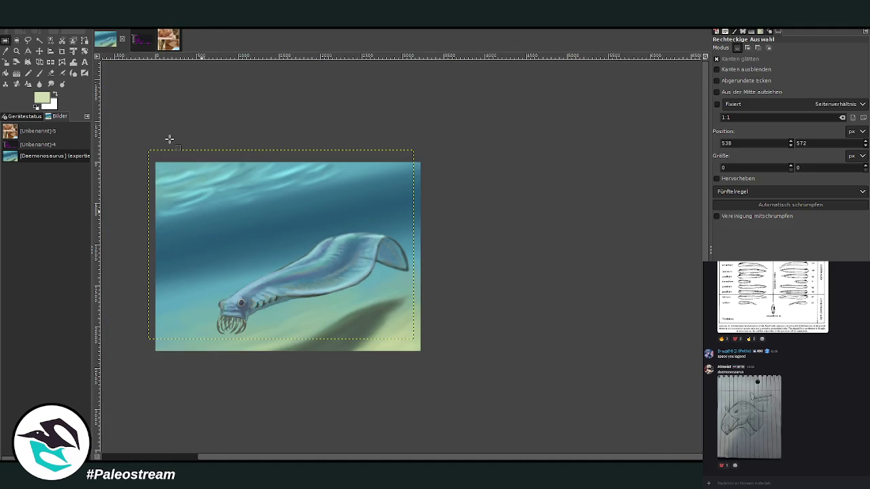
- Select all, zoom in to check the painting, then paste the Flocking Boingo bingo card as a new image
{"action": "key", "text": "ctrl+a"}
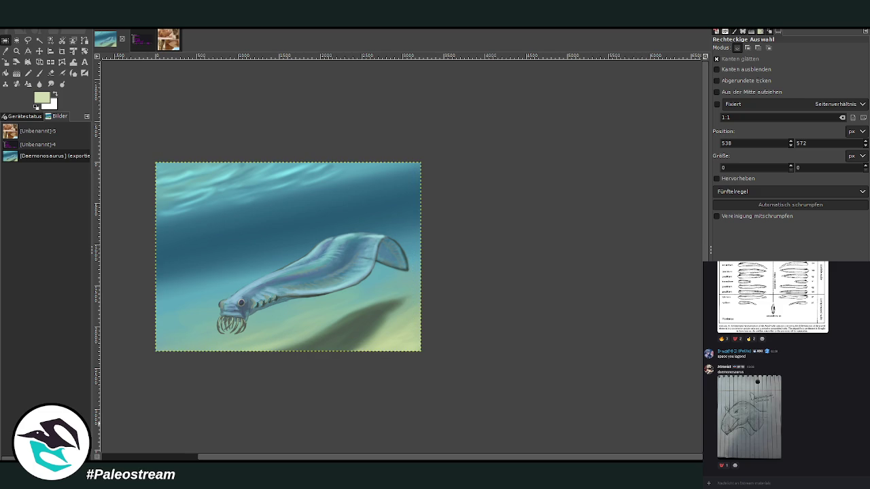
{"action": "left_click", "coordinate": [17, 51]}
{"action": "left_click_drag", "start_coordinate": [178, 128], "coordinate": [409, 367]}
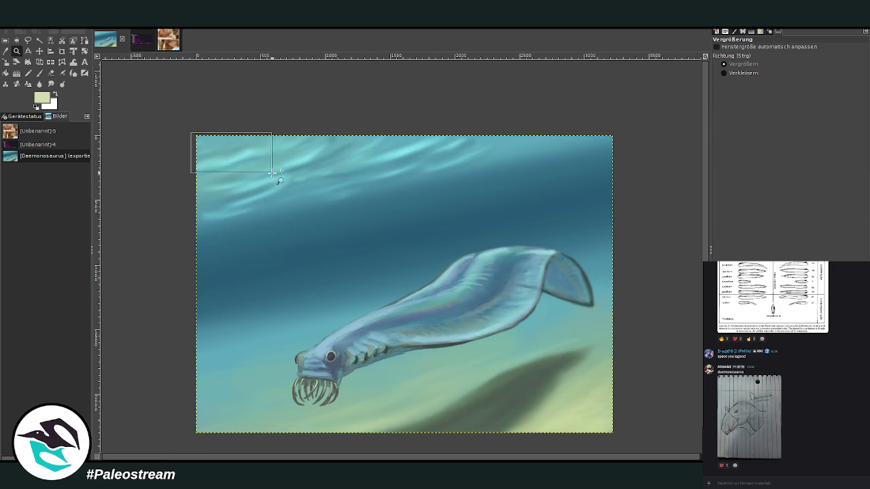
{"action": "left_click_drag", "start_coordinate": [229, 146], "coordinate": [600, 440]}
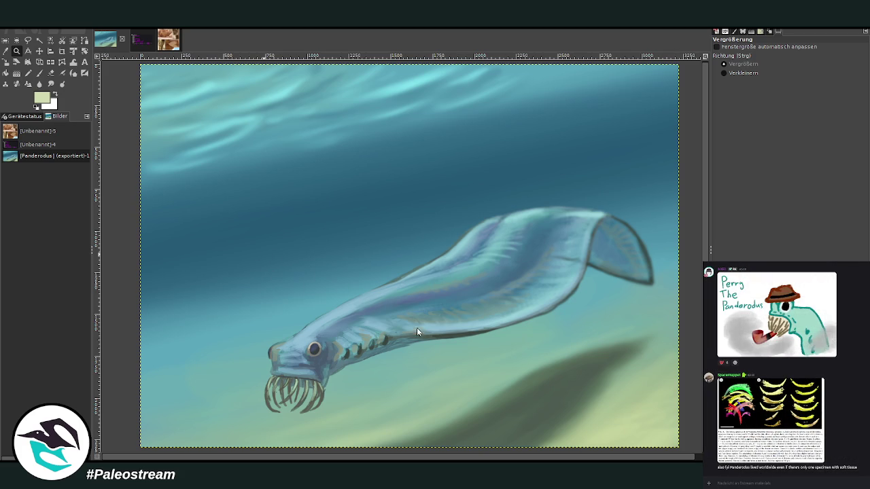
{"action": "key", "text": "ctrl+shift+v"}
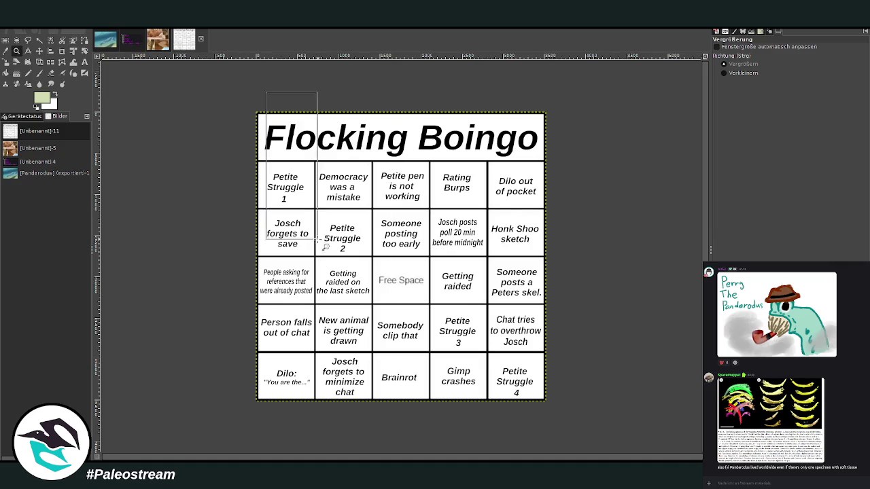
- Zoom on the bingo card and set the Paintbrush to opacity 94.6 and size 80
{"action": "left_click_drag", "start_coordinate": [267, 91], "coordinate": [547, 406]}
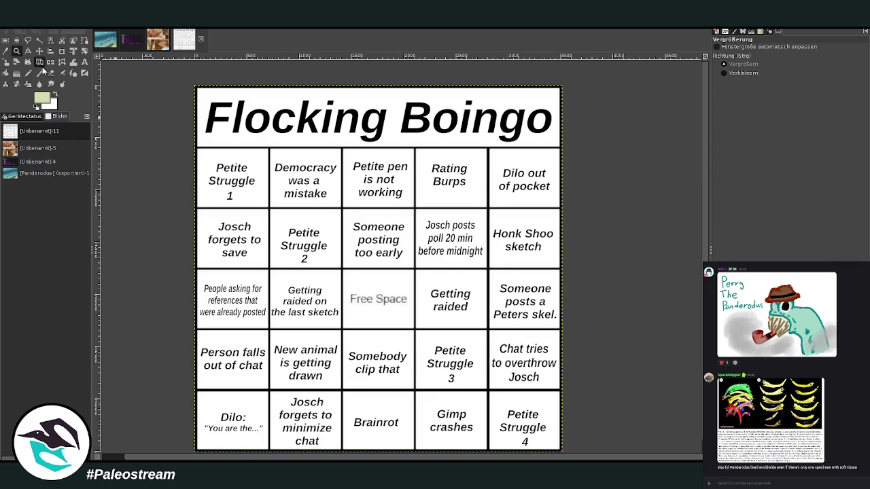
{"action": "left_click", "coordinate": [39, 62]}
{"action": "left_click", "coordinate": [41, 73]}
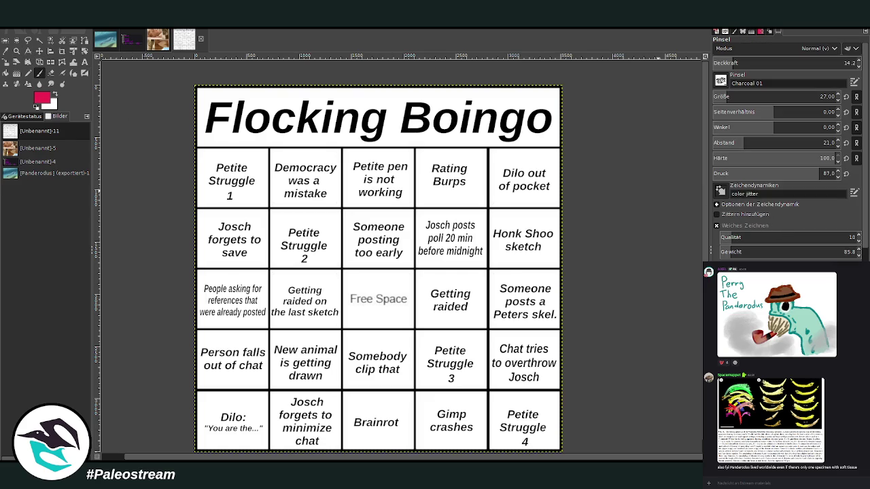
{"action": "left_click_drag", "start_coordinate": [721, 62], "coordinate": [836, 63]}
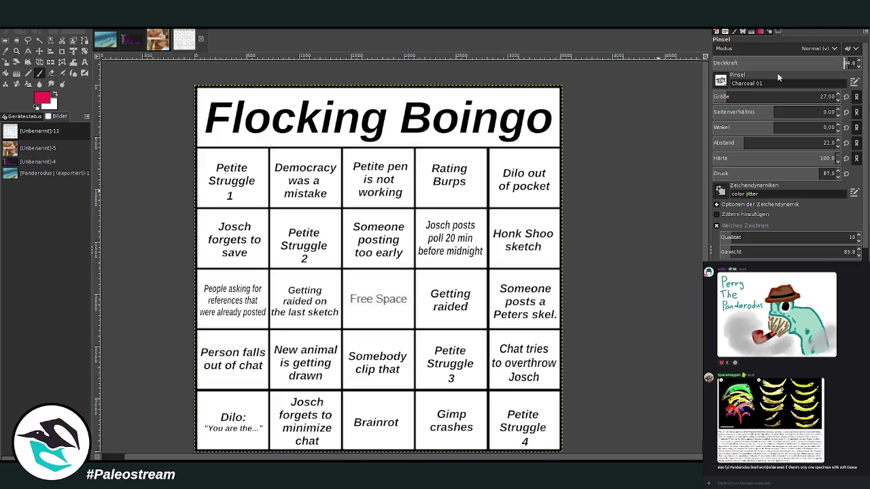
{"action": "left_click", "coordinate": [722, 96]}
{"action": "type", "text": "80"}
{"action": "key", "text": "Return"}
- Paint red Xs over Petite Struggle 1, Someone posting too early and Getting raided
{"action": "left_click_drag", "start_coordinate": [243, 161], "coordinate": [212, 198]}
{"action": "left_click_drag", "start_coordinate": [221, 157], "coordinate": [244, 198]}
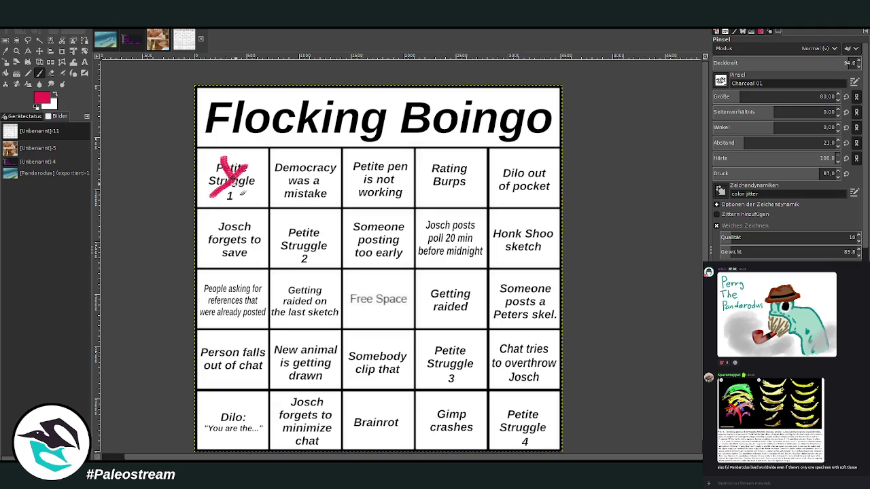
{"action": "left_click_drag", "start_coordinate": [401, 218], "coordinate": [360, 254]}
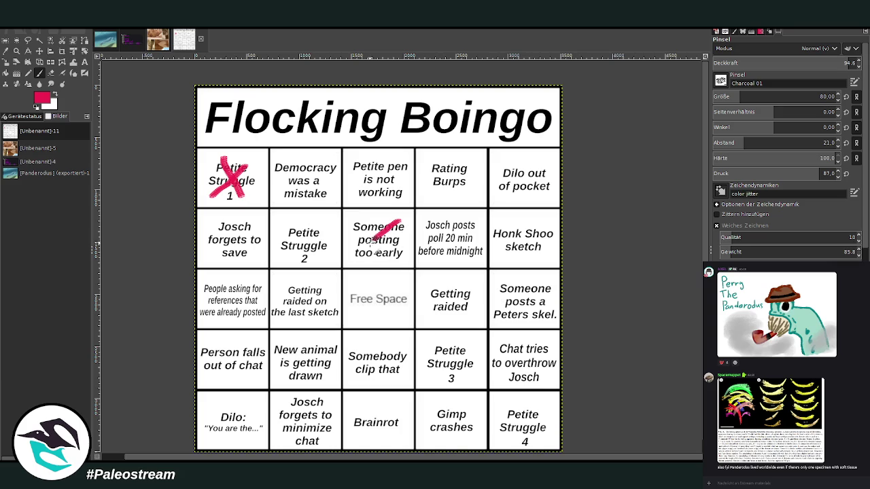
{"action": "left_click_drag", "start_coordinate": [360, 217], "coordinate": [400, 252]}
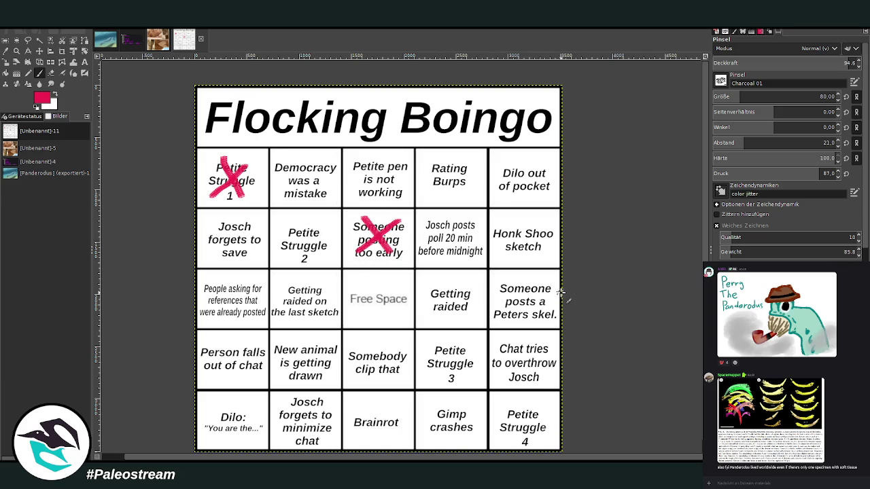
{"action": "left_click_drag", "start_coordinate": [471, 286], "coordinate": [418, 316]}
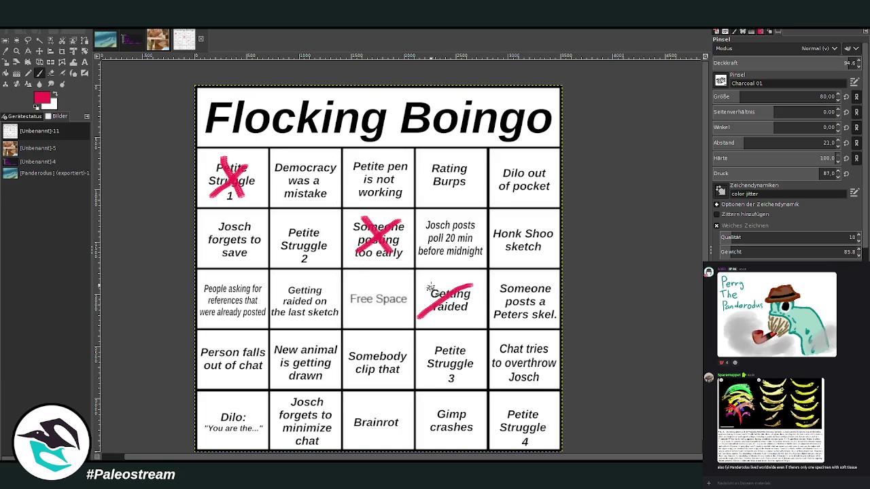
{"action": "left_click_drag", "start_coordinate": [431, 279], "coordinate": [469, 317]}
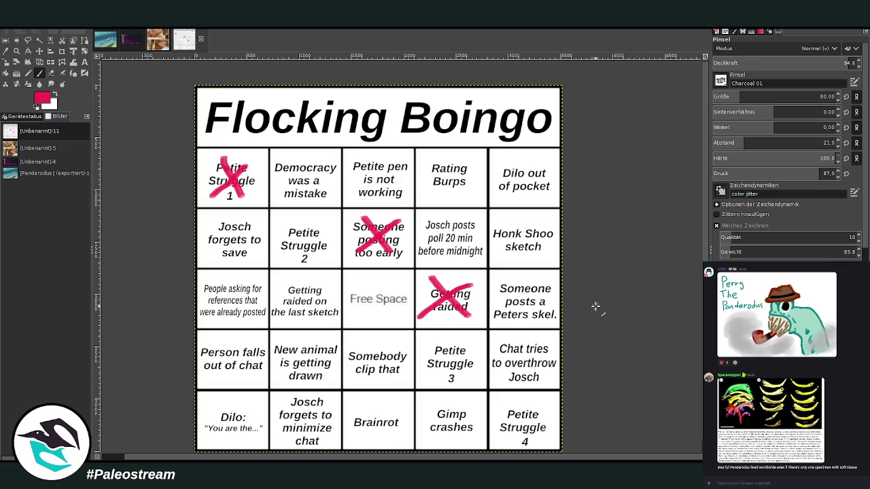
{"action": "scroll", "coordinate": [594, 307], "scroll_direction": "down", "scroll_amount": 1}
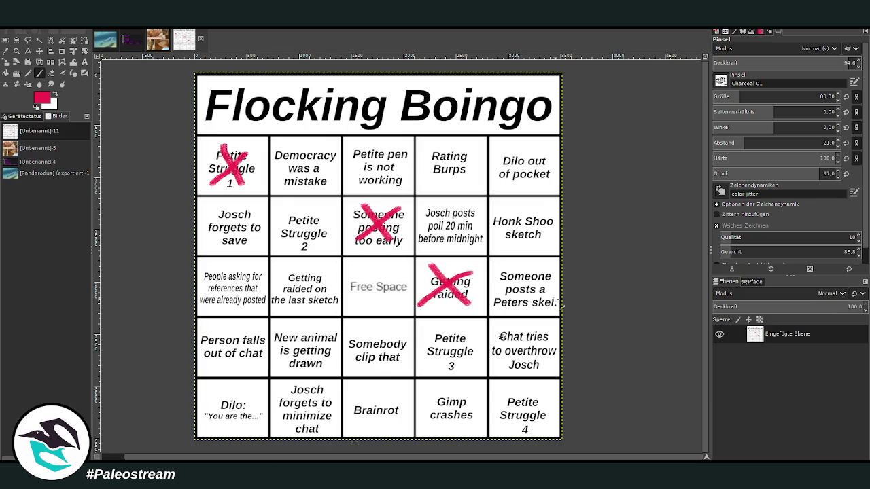
- Paint a red X over the Honk Shoo sketch square and scroll back over the card
{"action": "mouse_move", "coordinate": [540, 213]}
{"action": "left_mouse_down"}
{"action": "mouse_move", "coordinate": [489, 242]}
{"action": "mouse_move", "coordinate": [544, 250]}
{"action": "left_mouse_up"}
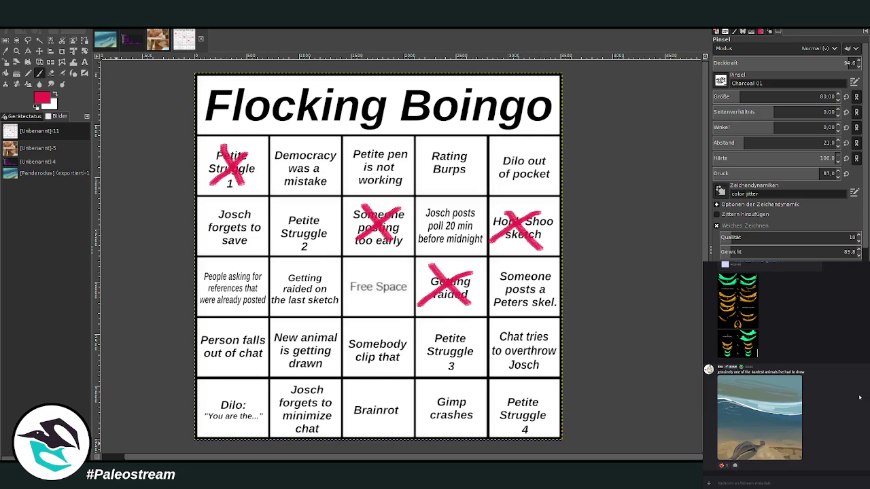
{"action": "scroll", "coordinate": [860, 397], "scroll_direction": "up", "scroll_amount": 2}
{"action": "scroll", "coordinate": [860, 398], "scroll_direction": "up", "scroll_amount": 2}
{"action": "scroll", "coordinate": [860, 397], "scroll_direction": "up", "scroll_amount": 2}
{"action": "scroll", "coordinate": [860, 398], "scroll_direction": "up", "scroll_amount": 2}
{"action": "scroll", "coordinate": [860, 397], "scroll_direction": "up", "scroll_amount": 2}
{"action": "scroll", "coordinate": [860, 398], "scroll_direction": "up", "scroll_amount": 2}
{"action": "scroll", "coordinate": [860, 398], "scroll_direction": "up", "scroll_amount": 2}
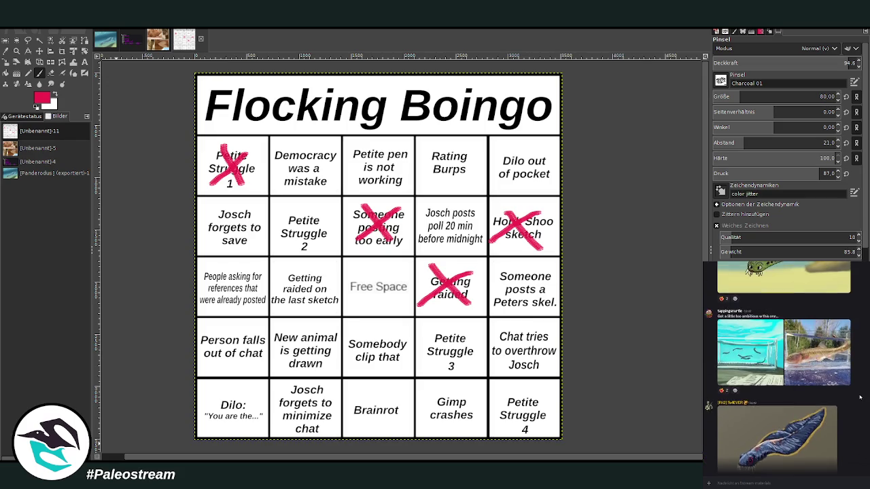
{"action": "scroll", "coordinate": [860, 398], "scroll_direction": "up", "scroll_amount": 2}
{"action": "scroll", "coordinate": [860, 398], "scroll_direction": "up", "scroll_amount": 2}
{"action": "scroll", "coordinate": [860, 398], "scroll_direction": "up", "scroll_amount": 2}
{"action": "scroll", "coordinate": [860, 398], "scroll_direction": "up", "scroll_amount": 2}
{"action": "scroll", "coordinate": [861, 398], "scroll_direction": "up", "scroll_amount": 2}
{"action": "scroll", "coordinate": [860, 397], "scroll_direction": "up", "scroll_amount": 2}
{"action": "scroll", "coordinate": [861, 398], "scroll_direction": "up", "scroll_amount": 2}
{"action": "scroll", "coordinate": [861, 397], "scroll_direction": "up", "scroll_amount": 1}
{"action": "scroll", "coordinate": [861, 397], "scroll_direction": "up", "scroll_amount": 3}
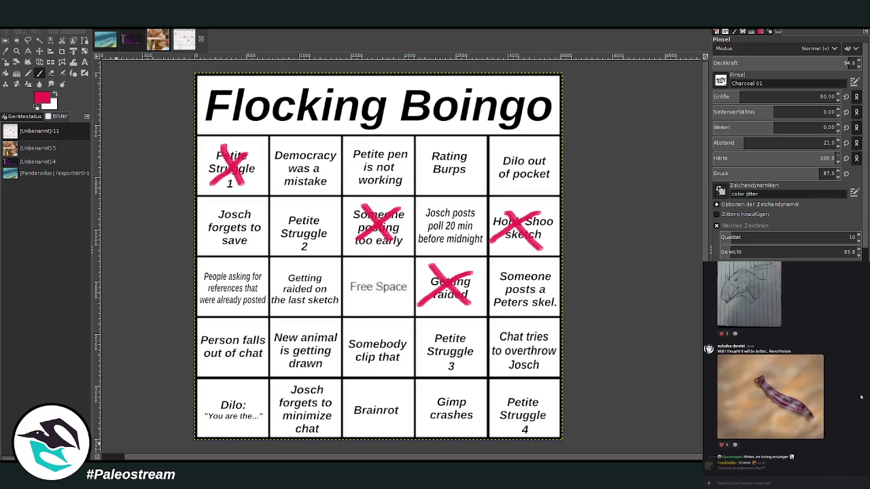
{"action": "scroll", "coordinate": [861, 397], "scroll_direction": "up", "scroll_amount": 1}
{"action": "scroll", "coordinate": [862, 397], "scroll_direction": "up", "scroll_amount": 1}
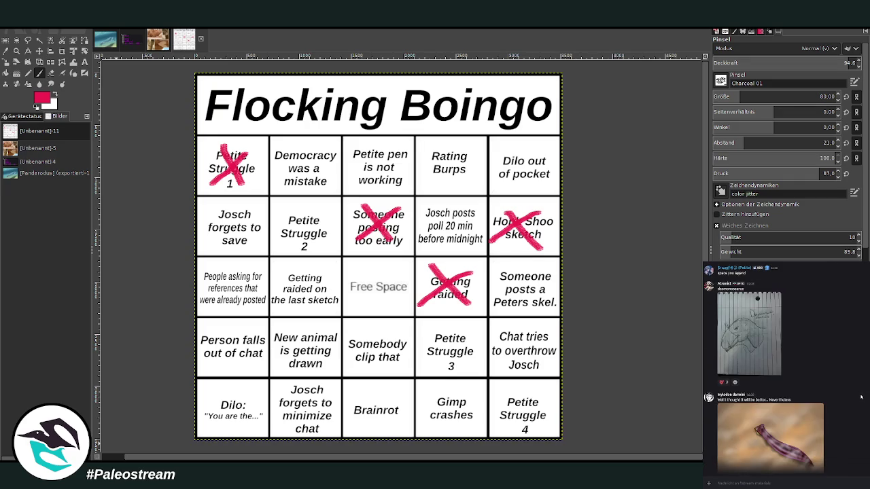
{"action": "scroll", "coordinate": [861, 397], "scroll_direction": "down", "scroll_amount": 1}
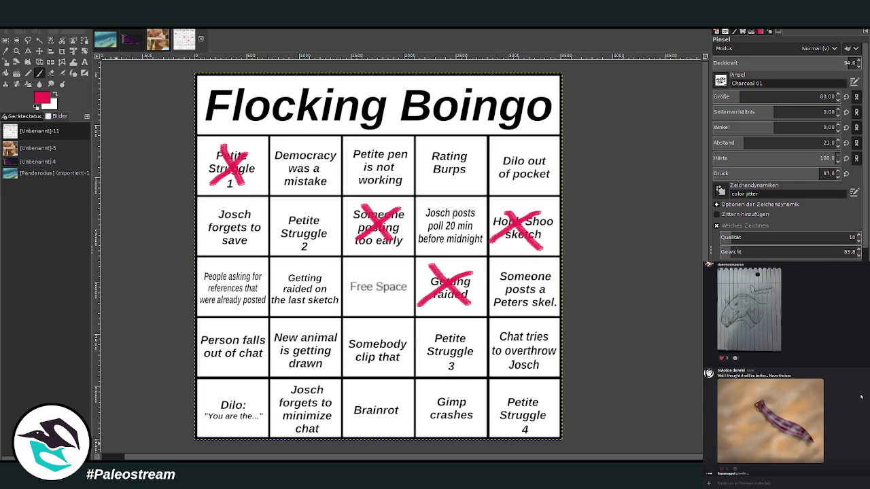
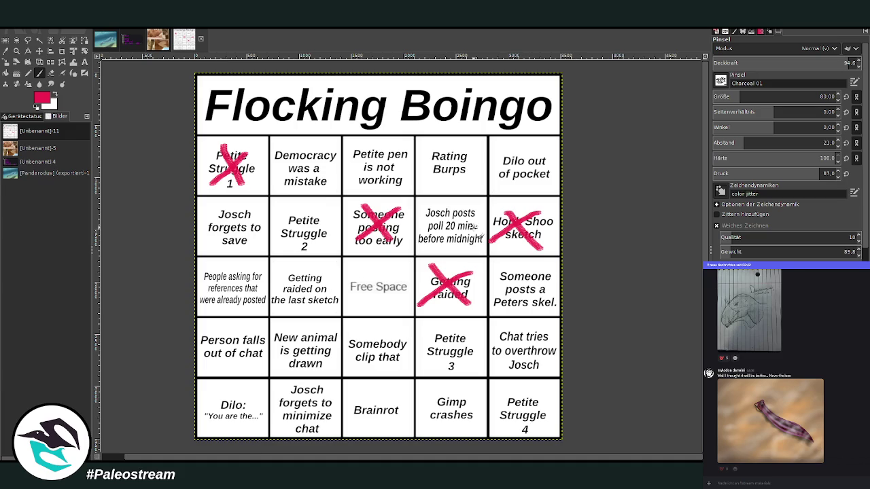
- Bring the Panderodus fish painting to the front as the active GIMP image
{"action": "left_click", "coordinate": [98, 46]}
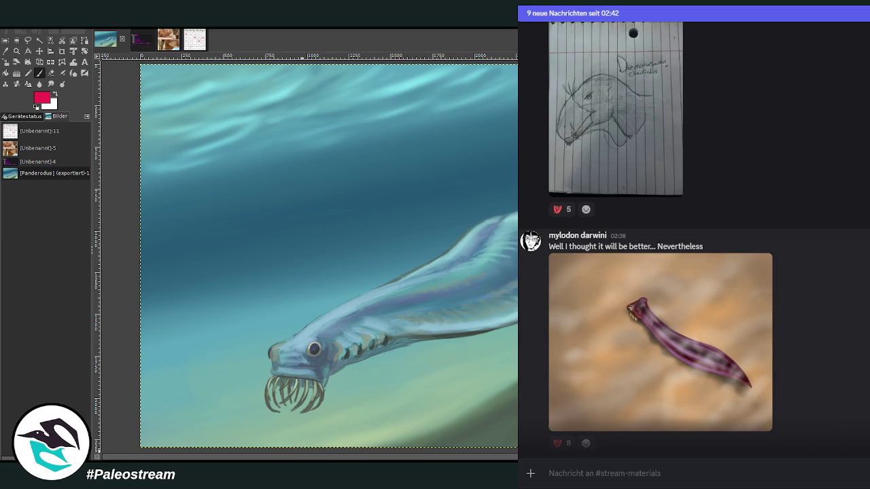
- Scroll back to the shared worm painting and view it enlarged
{"action": "scroll", "coordinate": [694, 238], "scroll_direction": "up", "scroll_amount": 4}
{"action": "scroll", "coordinate": [694, 238], "scroll_direction": "up", "scroll_amount": 2}
{"action": "scroll", "coordinate": [693, 238], "scroll_direction": "up", "scroll_amount": 5}
{"action": "scroll", "coordinate": [693, 238], "scroll_direction": "down", "scroll_amount": 5}
{"action": "scroll", "coordinate": [693, 238], "scroll_direction": "down", "scroll_amount": 4}
{"action": "scroll", "coordinate": [694, 238], "scroll_direction": "down", "scroll_amount": 1}
{"action": "scroll", "coordinate": [693, 238], "scroll_direction": "down", "scroll_amount": 1}
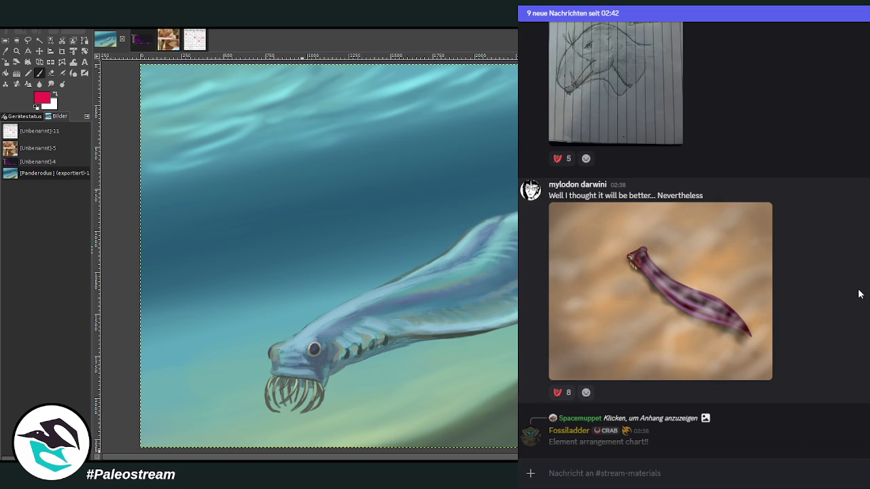
{"action": "left_click", "coordinate": [712, 281]}
{"action": "left_click", "coordinate": [712, 281]}
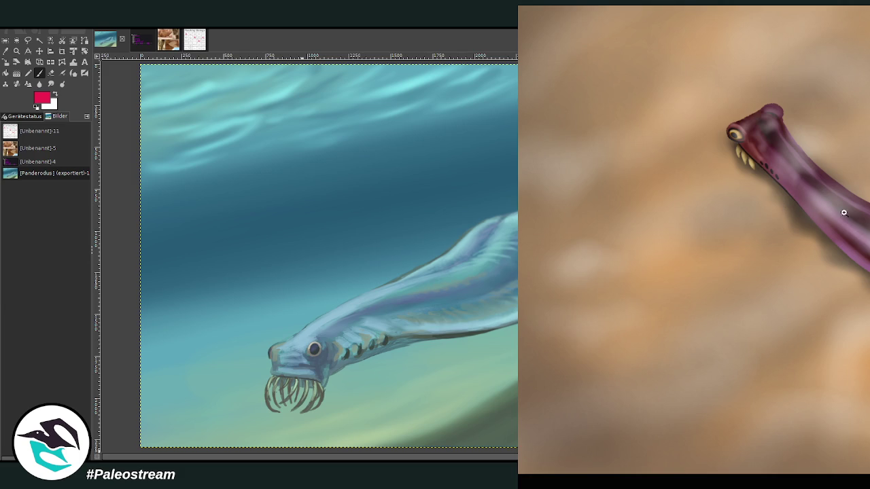
{"action": "key", "text": "Escape"}
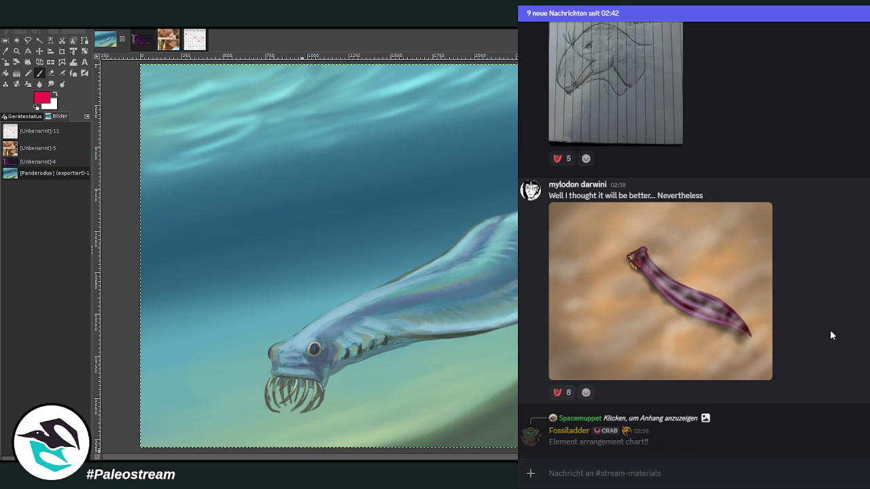
- Scroll down through newer posts to the 'Midnight swim' drawing
{"action": "scroll", "coordinate": [828, 326], "scroll_direction": "down", "scroll_amount": 3}
{"action": "scroll", "coordinate": [828, 327], "scroll_direction": "down", "scroll_amount": 2}
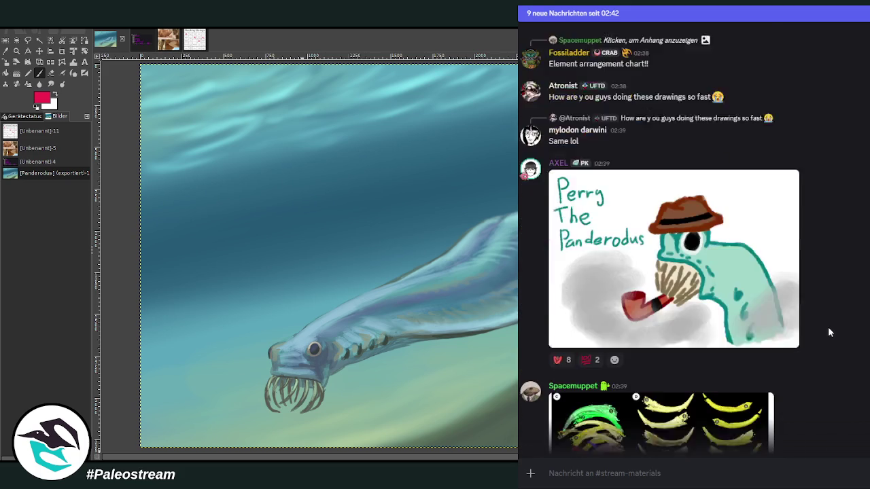
{"action": "scroll", "coordinate": [828, 327], "scroll_direction": "up", "scroll_amount": 1}
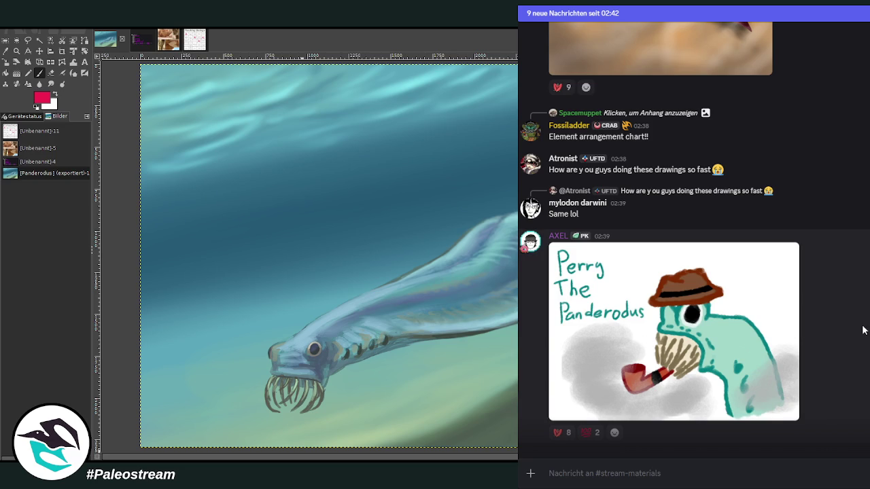
{"action": "scroll", "coordinate": [862, 329], "scroll_direction": "down", "scroll_amount": 2}
{"action": "scroll", "coordinate": [862, 330], "scroll_direction": "down", "scroll_amount": 1}
{"action": "scroll", "coordinate": [862, 330], "scroll_direction": "down", "scroll_amount": 3}
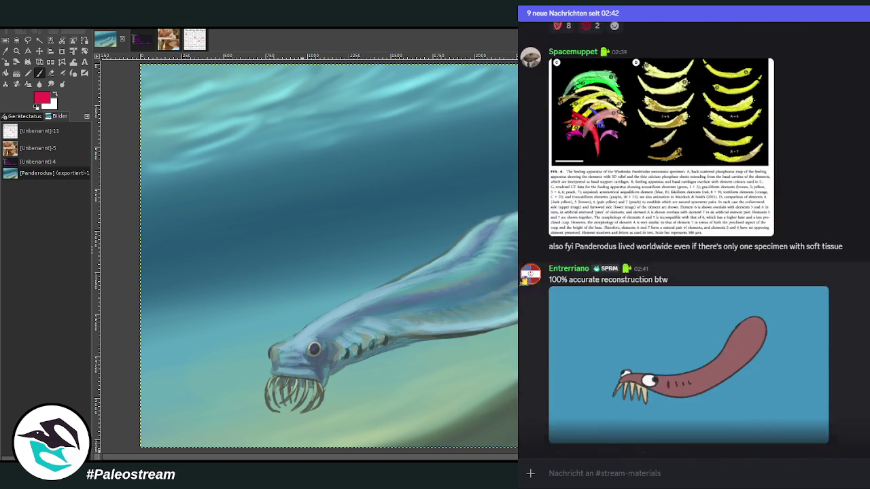
{"action": "scroll", "coordinate": [862, 329], "scroll_direction": "down", "scroll_amount": 2}
{"action": "scroll", "coordinate": [694, 237], "scroll_direction": "up", "scroll_amount": 1}
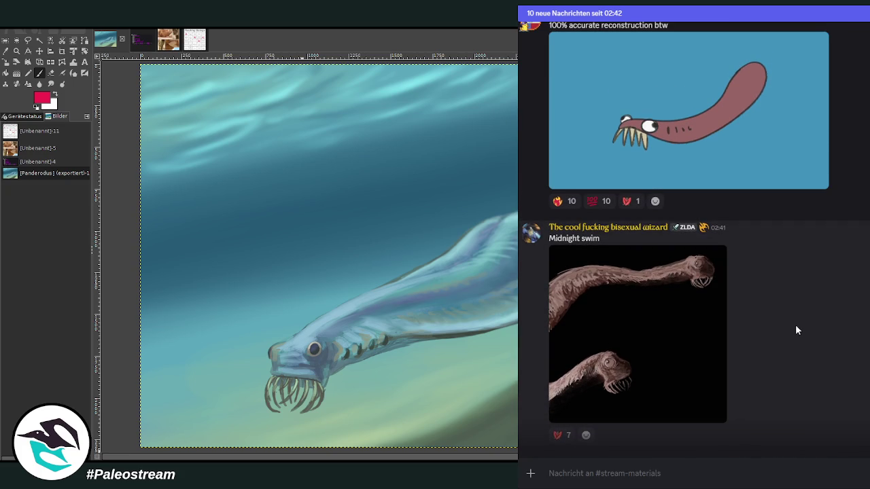
- View the Midnight swim painting enlarged, zooming in and out on the creature's head
{"action": "left_click", "coordinate": [657, 325]}
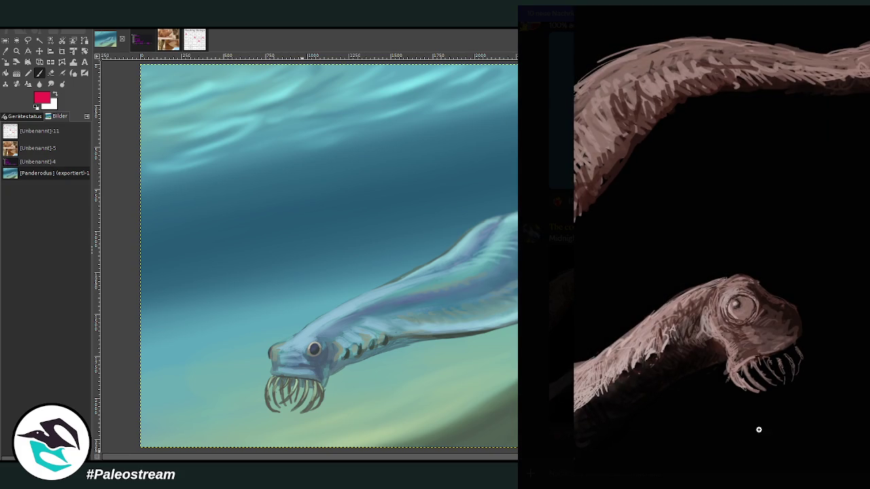
{"action": "left_click", "coordinate": [770, 466]}
{"action": "left_click", "coordinate": [771, 462]}
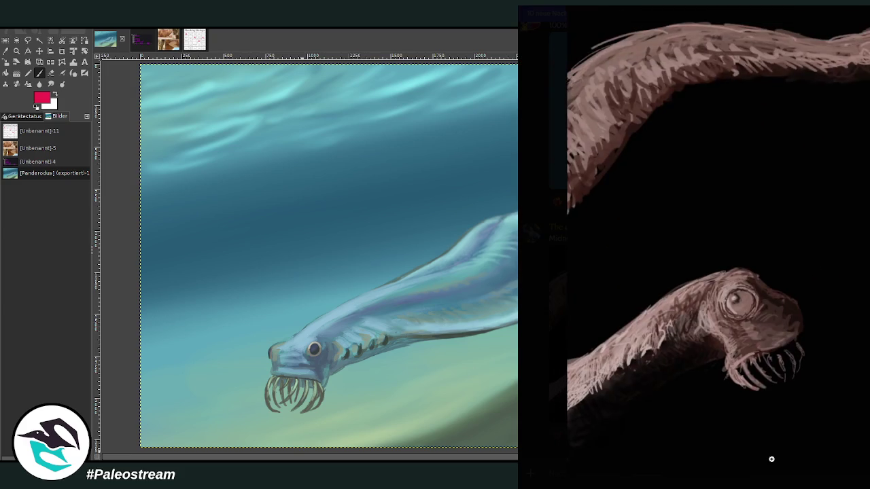
{"action": "left_click", "coordinate": [855, 468]}
{"action": "left_click", "coordinate": [855, 468]}
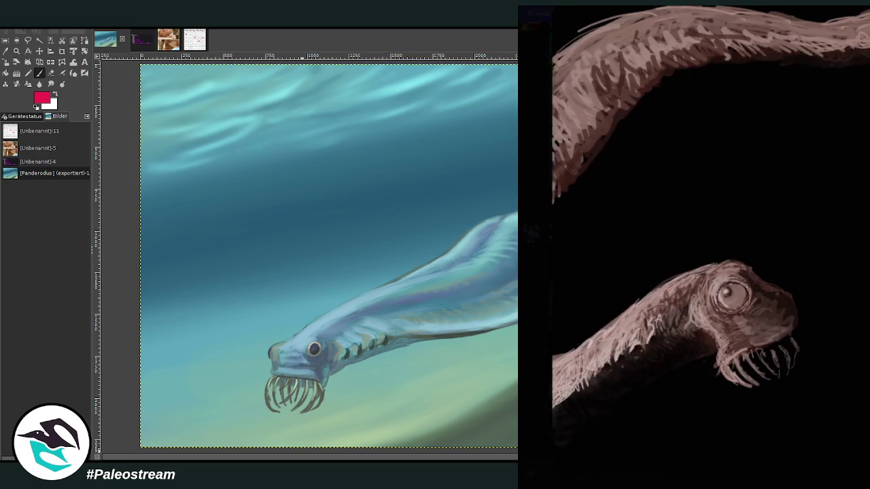
{"action": "key", "text": "Escape"}
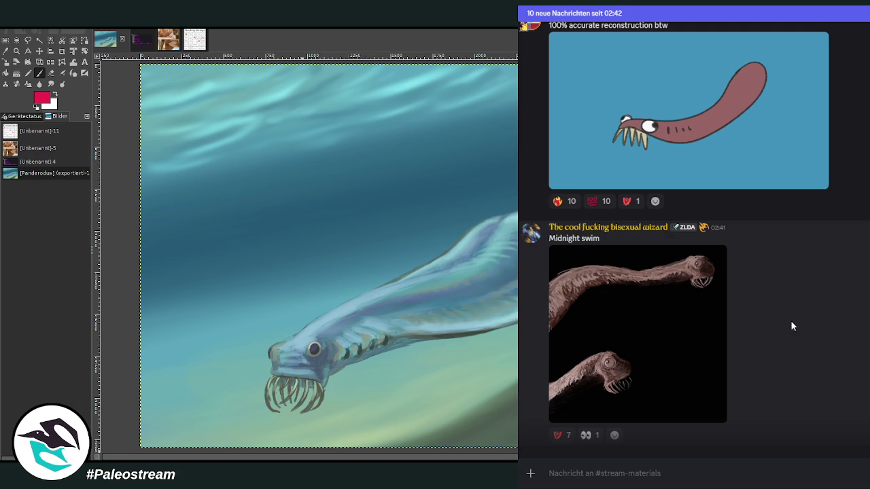
- Scroll down and view the tank drawing and neighbouring fish photo enlarged
{"action": "scroll", "coordinate": [851, 322], "scroll_direction": "down", "scroll_amount": 4}
{"action": "scroll", "coordinate": [839, 317], "scroll_direction": "up", "scroll_amount": 1}
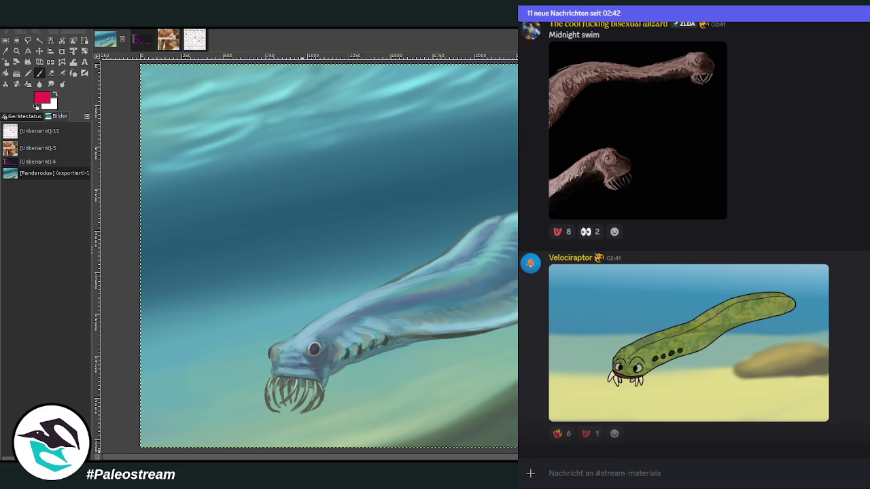
{"action": "scroll", "coordinate": [693, 238], "scroll_direction": "down", "scroll_amount": 2}
{"action": "scroll", "coordinate": [693, 238], "scroll_direction": "down", "scroll_amount": 2}
{"action": "scroll", "coordinate": [694, 238], "scroll_direction": "up", "scroll_amount": 1}
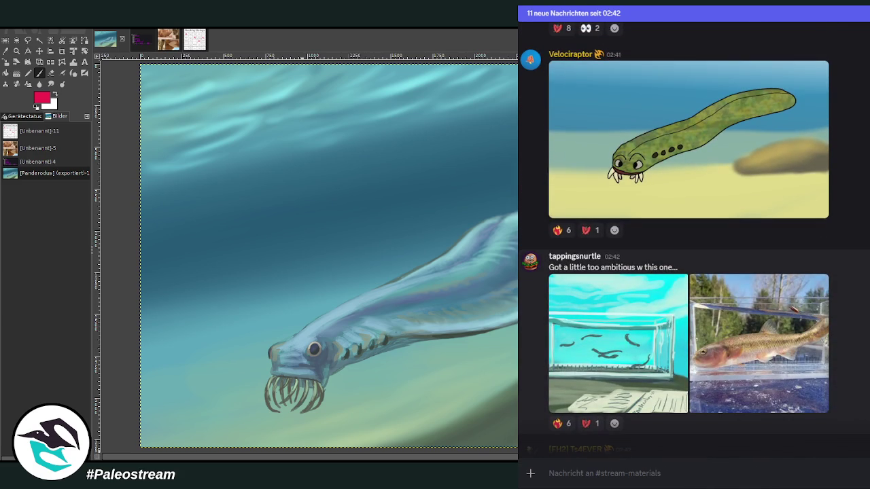
{"action": "left_click", "coordinate": [591, 338]}
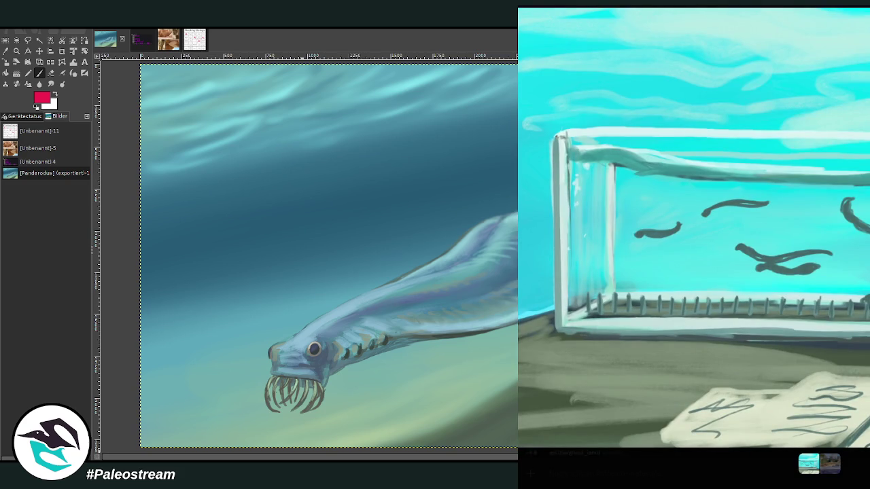
{"action": "key", "text": "Escape"}
{"action": "left_click", "coordinate": [783, 335]}
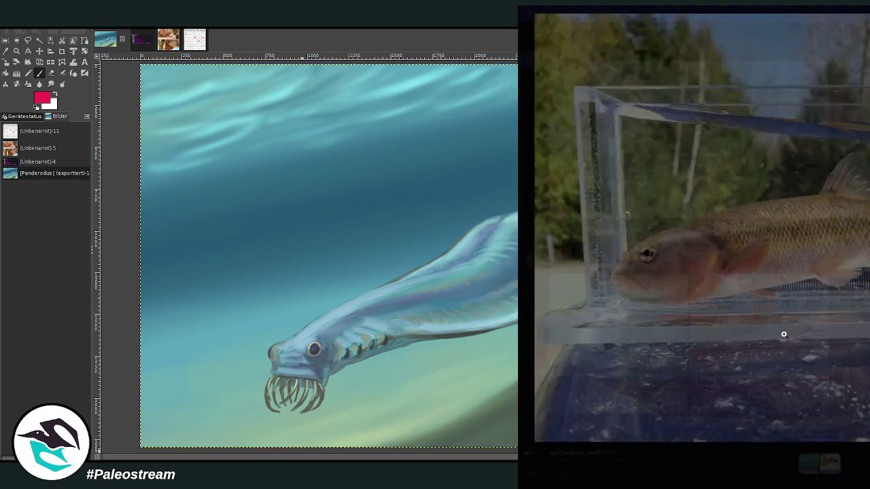
{"action": "key", "text": "Escape"}
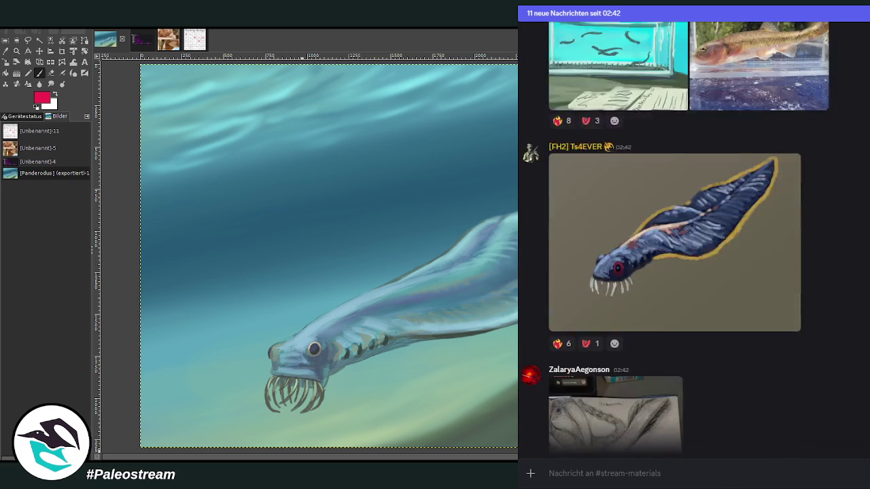
- Scroll to the 'Panderodus' pencil sketch and view it at full size
{"action": "scroll", "coordinate": [693, 238], "scroll_direction": "up", "scroll_amount": 2}
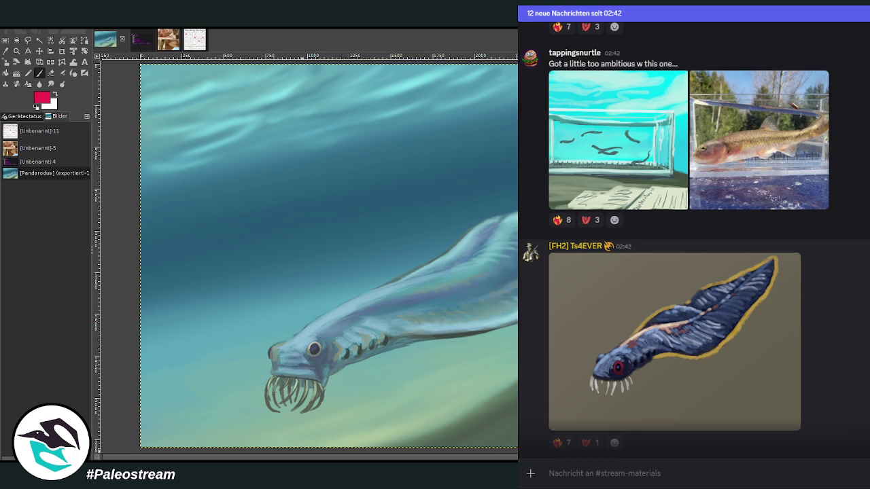
{"action": "scroll", "coordinate": [693, 238], "scroll_direction": "down", "scroll_amount": 4}
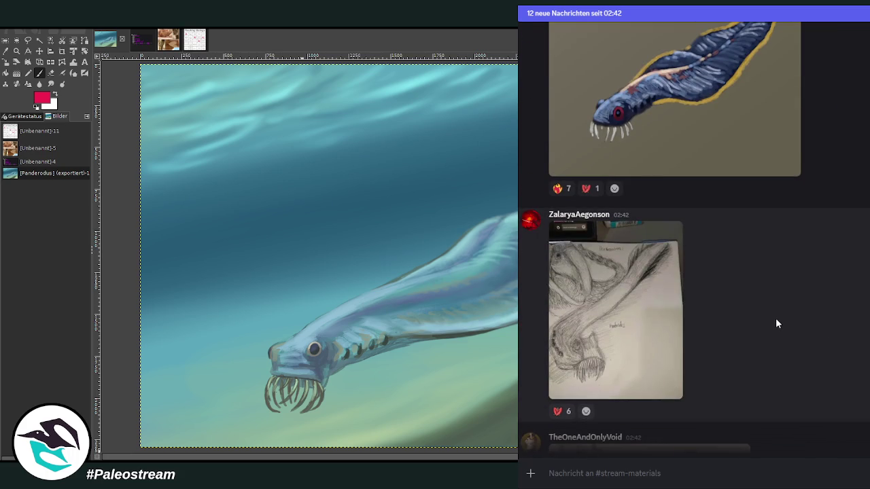
{"action": "left_click", "coordinate": [608, 315]}
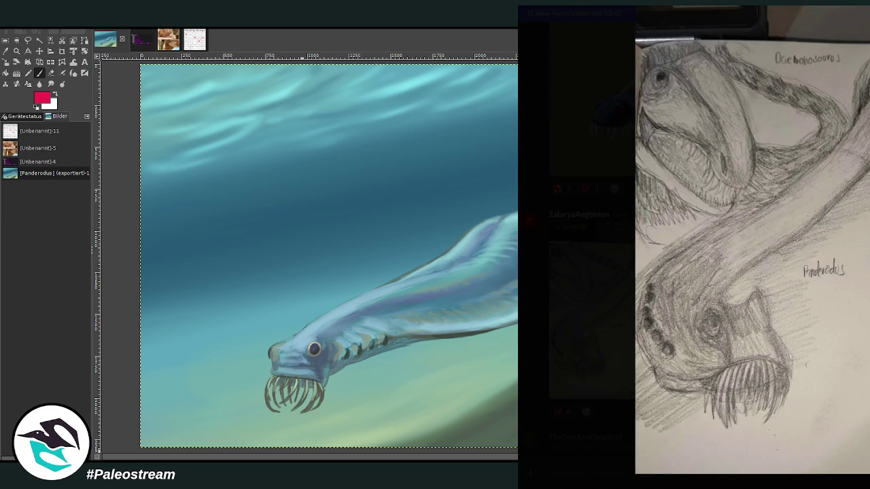
{"action": "key", "text": "Escape"}
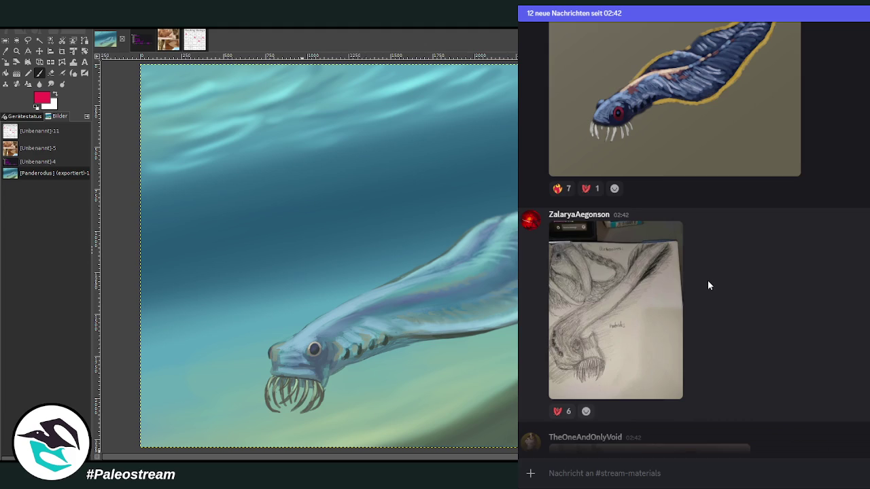
- View the brown creature painting enlarged
{"action": "scroll", "coordinate": [707, 286], "scroll_direction": "up", "scroll_amount": 2}
{"action": "scroll", "coordinate": [683, 283], "scroll_direction": "up", "scroll_amount": 3}
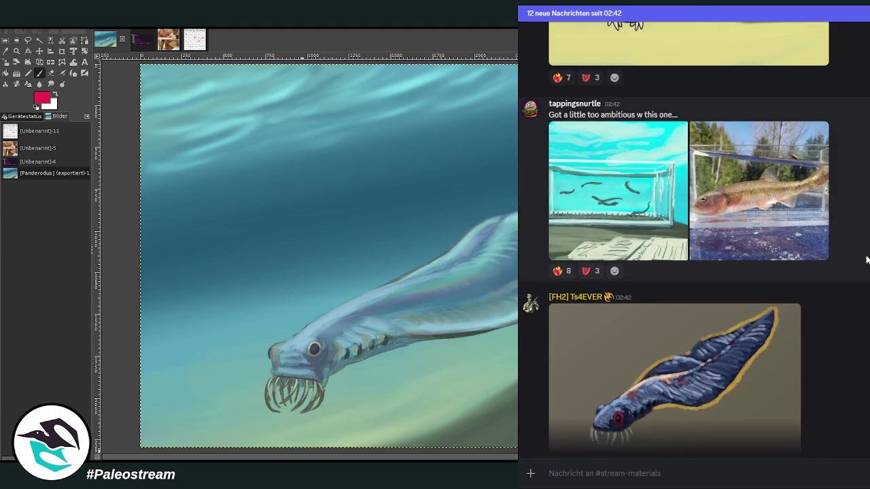
{"action": "scroll", "coordinate": [865, 259], "scroll_direction": "down", "scroll_amount": 3}
{"action": "scroll", "coordinate": [862, 259], "scroll_direction": "down", "scroll_amount": 2}
{"action": "scroll", "coordinate": [860, 259], "scroll_direction": "up", "scroll_amount": 1}
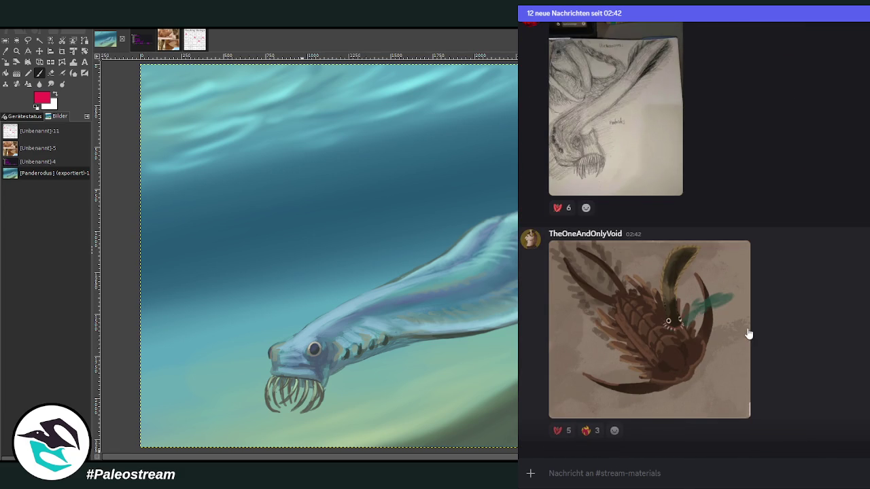
{"action": "left_click", "coordinate": [701, 310]}
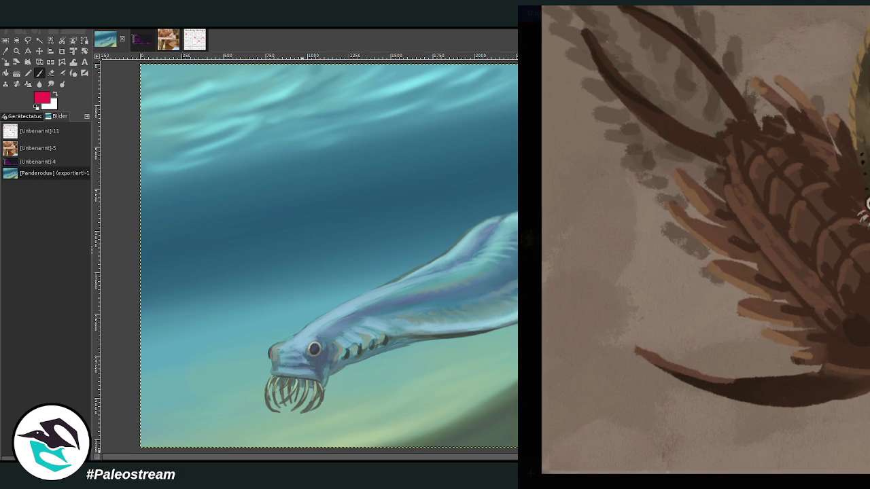
{"action": "key", "text": "Escape"}
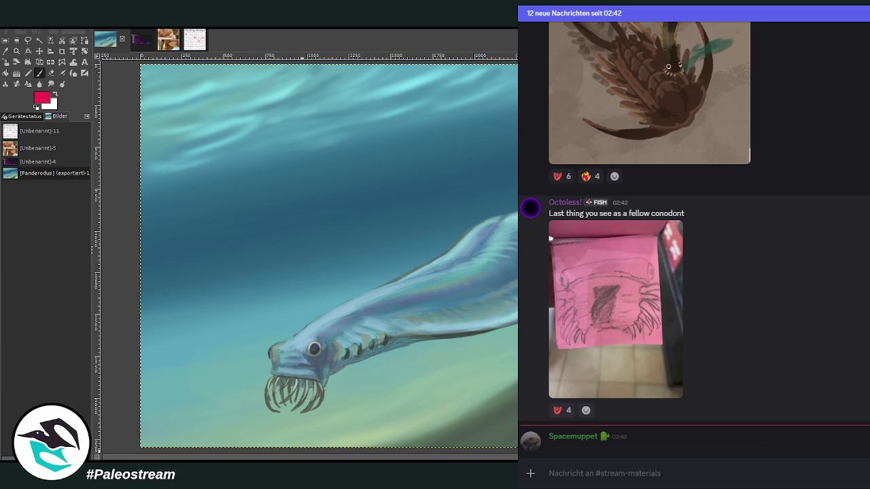
- Scroll down to enlarge the creature-on-sand drawing, then the two-goddesses pencil sketch
{"action": "scroll", "coordinate": [856, 315], "scroll_direction": "down", "scroll_amount": 3}
{"action": "scroll", "coordinate": [834, 315], "scroll_direction": "down", "scroll_amount": 1}
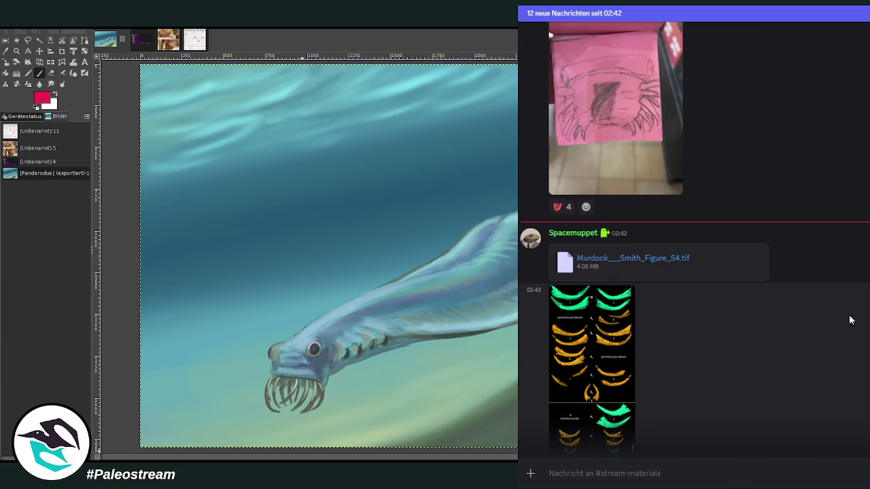
{"action": "scroll", "coordinate": [843, 314], "scroll_direction": "down", "scroll_amount": 1}
{"action": "scroll", "coordinate": [823, 305], "scroll_direction": "down", "scroll_amount": 1}
{"action": "scroll", "coordinate": [821, 303], "scroll_direction": "down", "scroll_amount": 1}
{"action": "scroll", "coordinate": [822, 302], "scroll_direction": "down", "scroll_amount": 1}
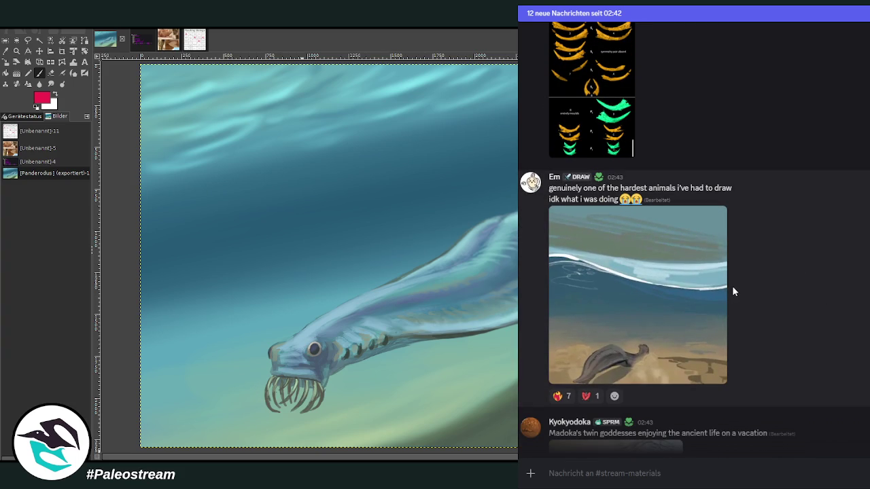
{"action": "left_click", "coordinate": [609, 333]}
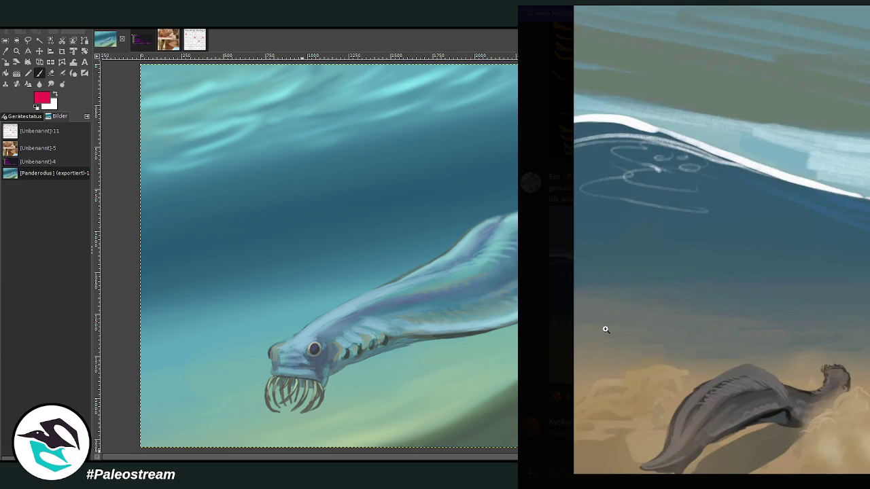
{"action": "key", "text": "Escape"}
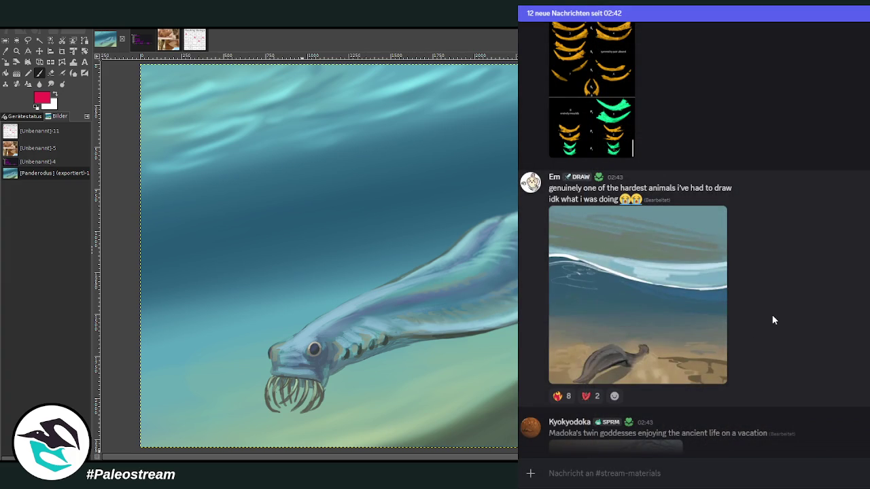
{"action": "scroll", "coordinate": [789, 318], "scroll_direction": "down", "scroll_amount": 3}
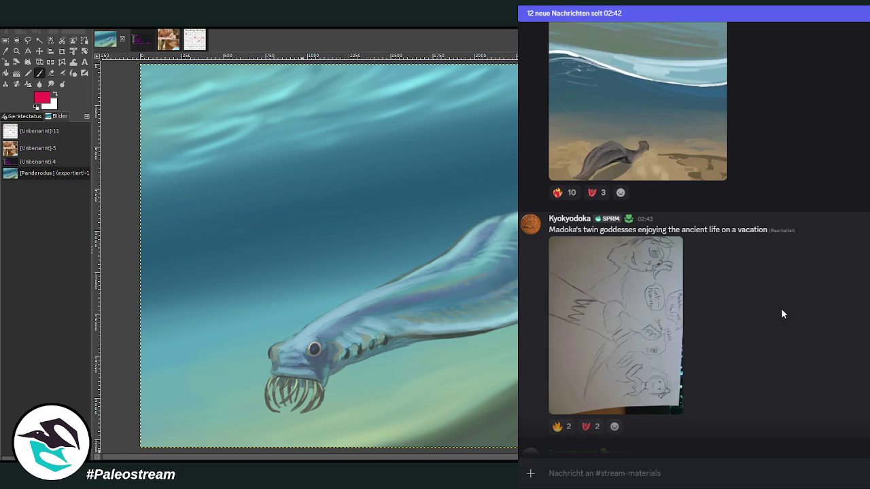
{"action": "left_click", "coordinate": [587, 314]}
- Scroll to the cartoon of the eel-creature crowd and view it enlarged
{"action": "scroll", "coordinate": [825, 269], "scroll_direction": "down", "scroll_amount": 2}
{"action": "scroll", "coordinate": [838, 268], "scroll_direction": "down", "scroll_amount": 5}
{"action": "scroll", "coordinate": [851, 287], "scroll_direction": "up", "scroll_amount": 2}
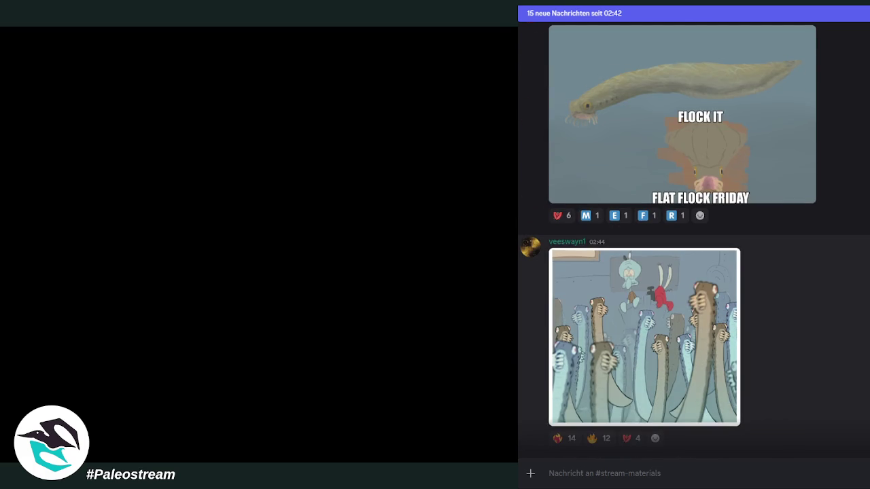
{"action": "left_click", "coordinate": [677, 331]}
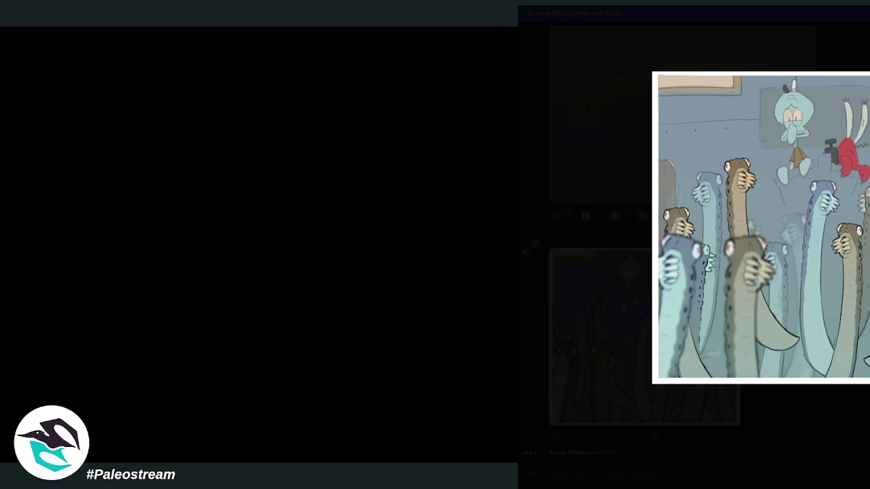
{"action": "key", "text": "Escape"}
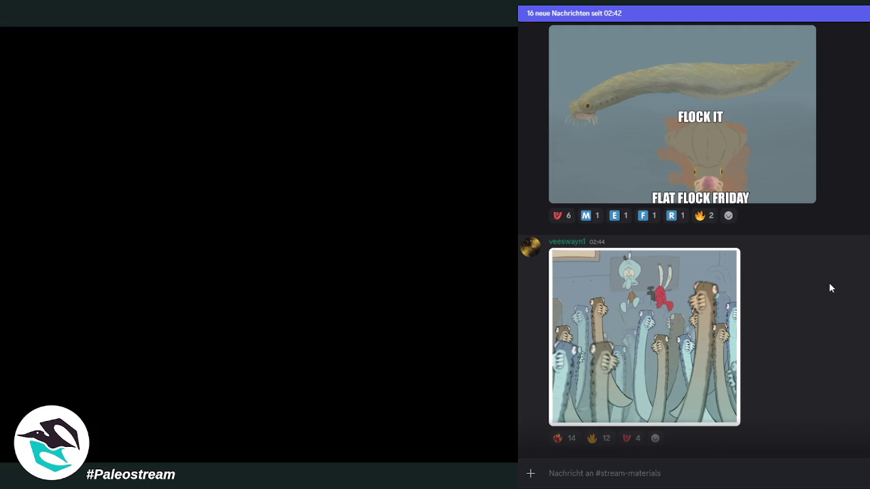
- View the teal eel line sketch zoomed on its toothy head, then scroll onward
{"action": "scroll", "coordinate": [830, 288], "scroll_direction": "down", "scroll_amount": 3}
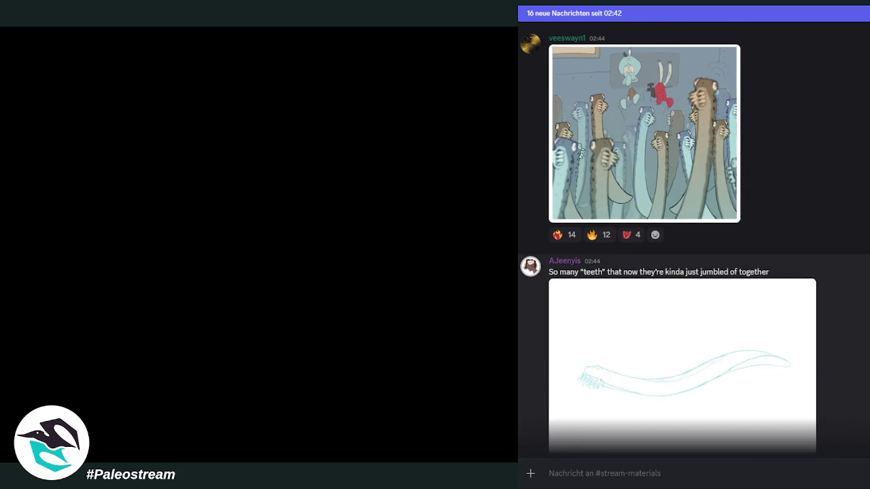
{"action": "scroll", "coordinate": [829, 282], "scroll_direction": "down", "scroll_amount": 1}
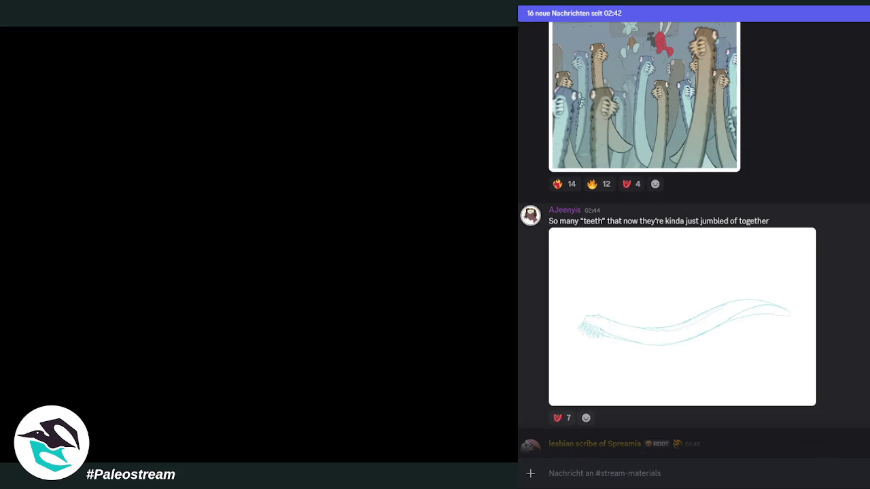
{"action": "left_click", "coordinate": [652, 315]}
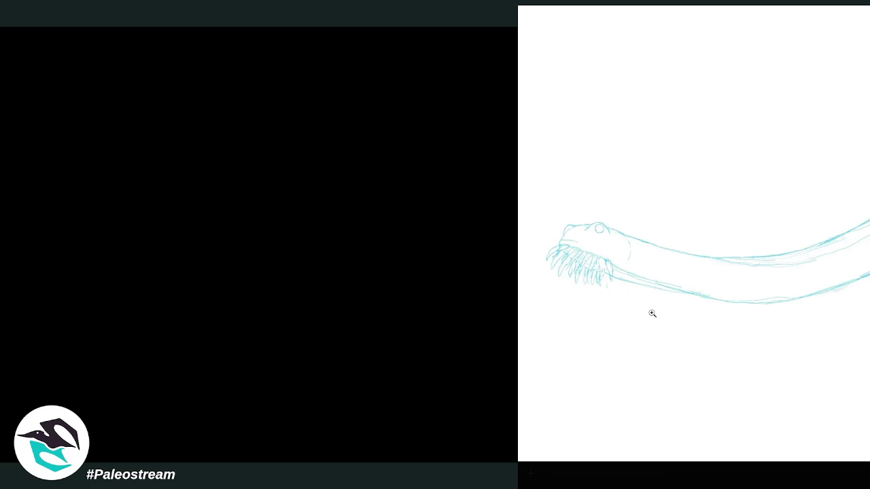
{"action": "left_click", "coordinate": [652, 313]}
{"action": "left_click", "coordinate": [666, 311]}
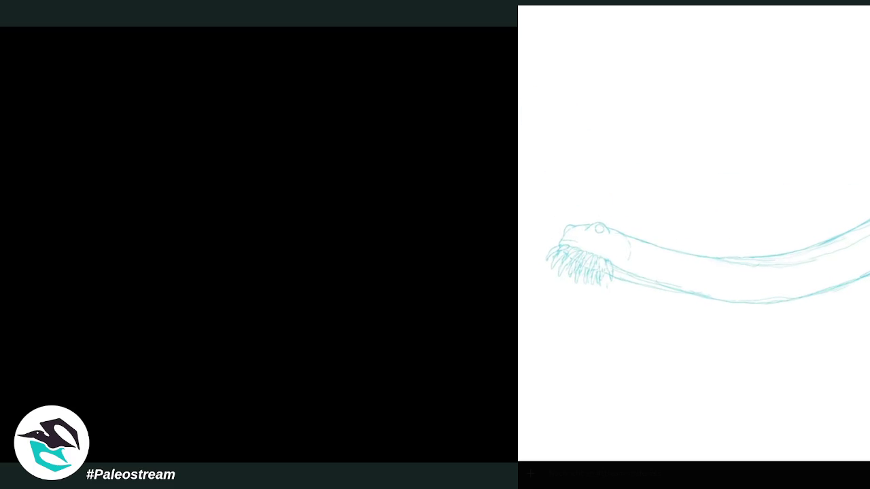
{"action": "key", "text": "Escape"}
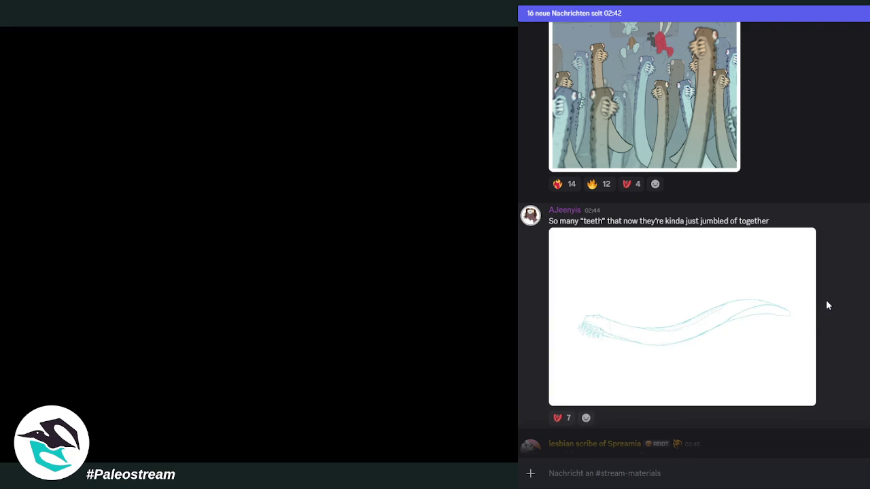
{"action": "scroll", "coordinate": [841, 311], "scroll_direction": "down", "scroll_amount": 1}
{"action": "scroll", "coordinate": [849, 307], "scroll_direction": "down", "scroll_amount": 1}
{"action": "scroll", "coordinate": [849, 306], "scroll_direction": "down", "scroll_amount": 2}
{"action": "scroll", "coordinate": [849, 304], "scroll_direction": "up", "scroll_amount": 1}
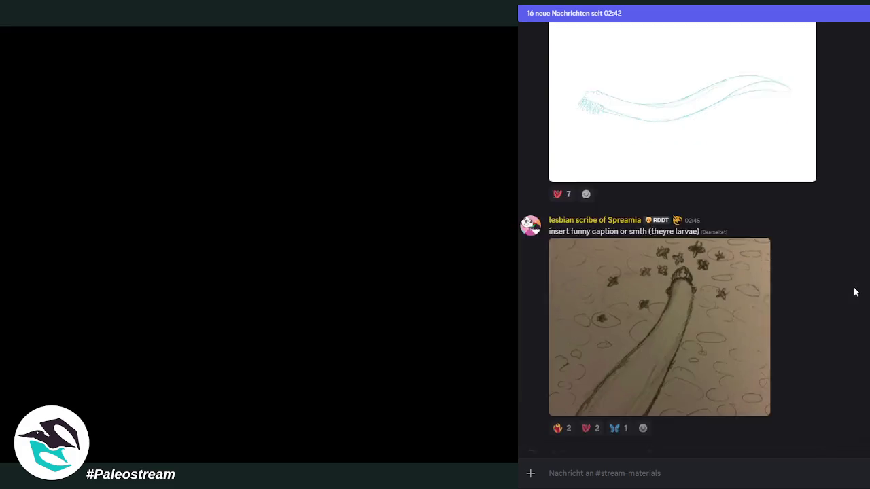
- Add a butterfly reaction to the larvae sketch and view the three-sea-creature sketch enlarged
{"action": "left_click", "coordinate": [617, 349]}
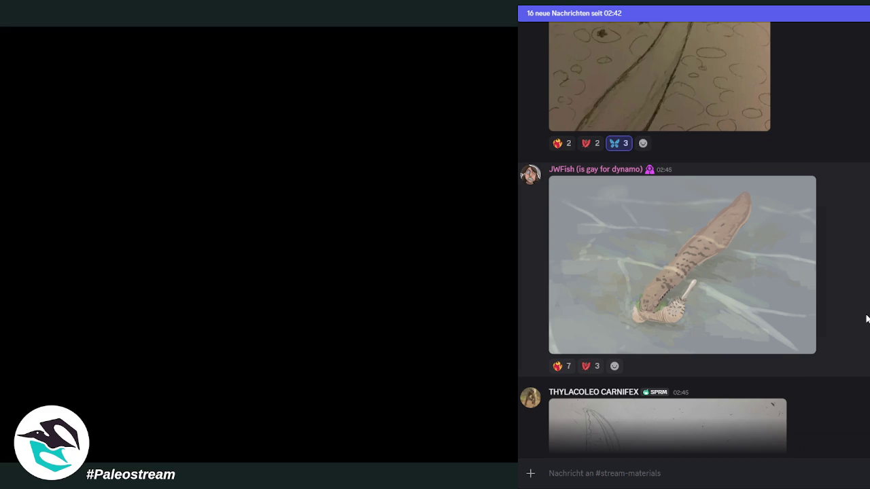
{"action": "scroll", "coordinate": [867, 319], "scroll_direction": "down", "scroll_amount": 3}
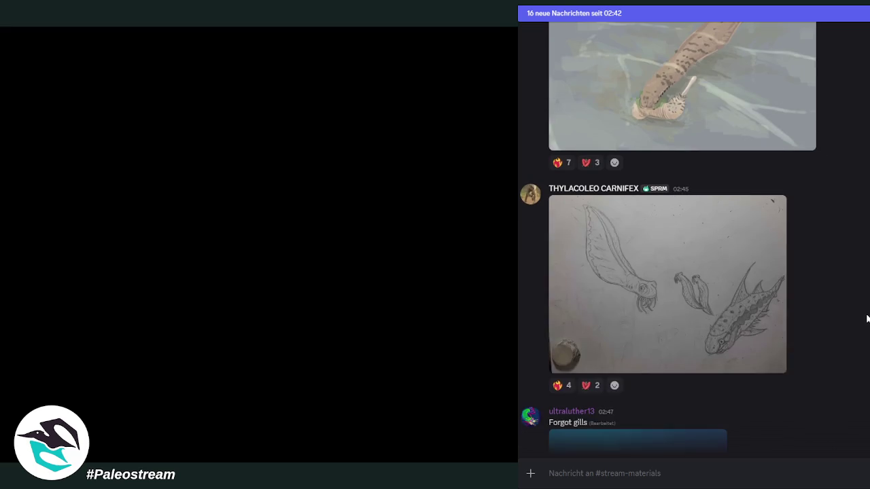
{"action": "left_click", "coordinate": [715, 340]}
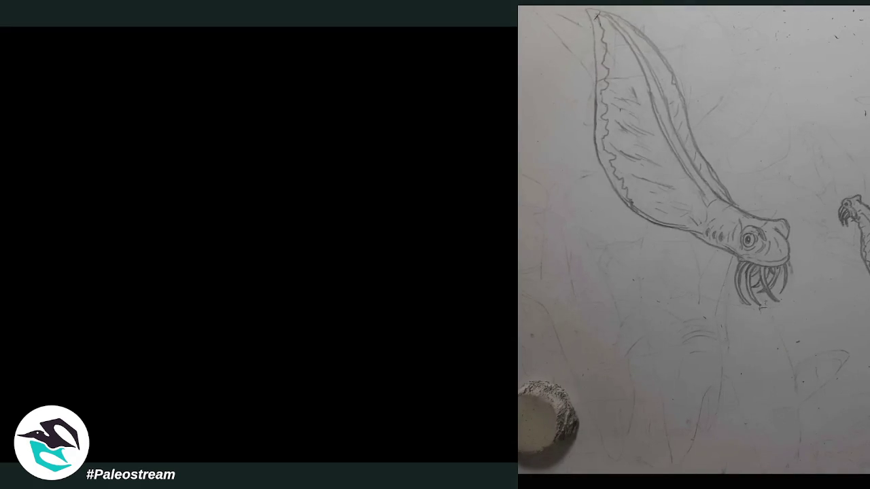
{"action": "key", "text": "Escape"}
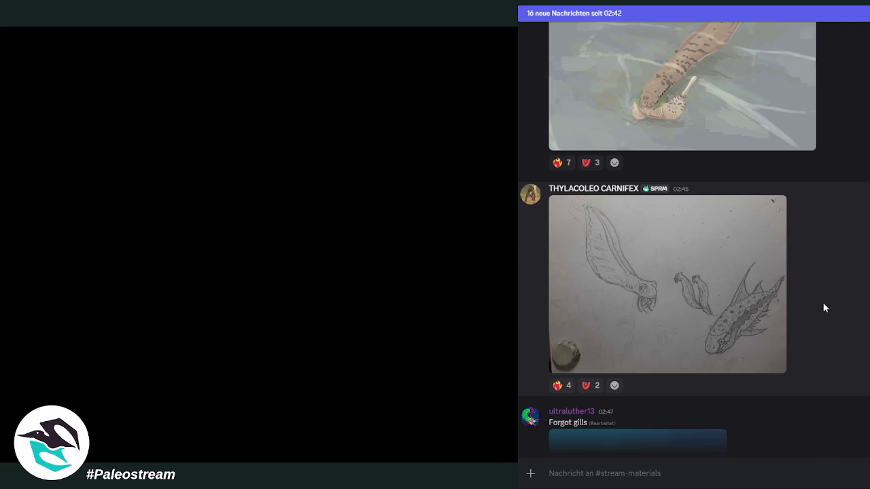
{"action": "scroll", "coordinate": [825, 308], "scroll_direction": "down", "scroll_amount": 2}
{"action": "scroll", "coordinate": [825, 308], "scroll_direction": "down", "scroll_amount": 2}
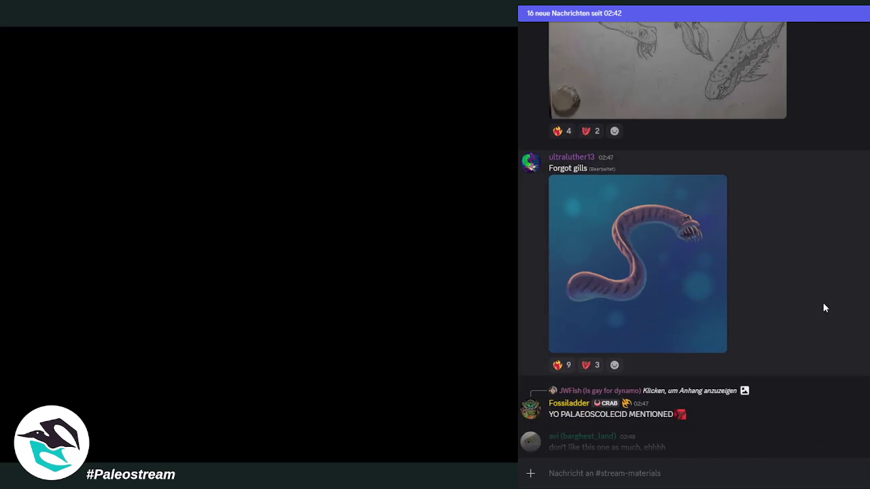
- View the 'Forgot gills' striped worm painting enlarged, then scroll toward the Pan and Dora post
{"action": "scroll", "coordinate": [825, 308], "scroll_direction": "up", "scroll_amount": 1}
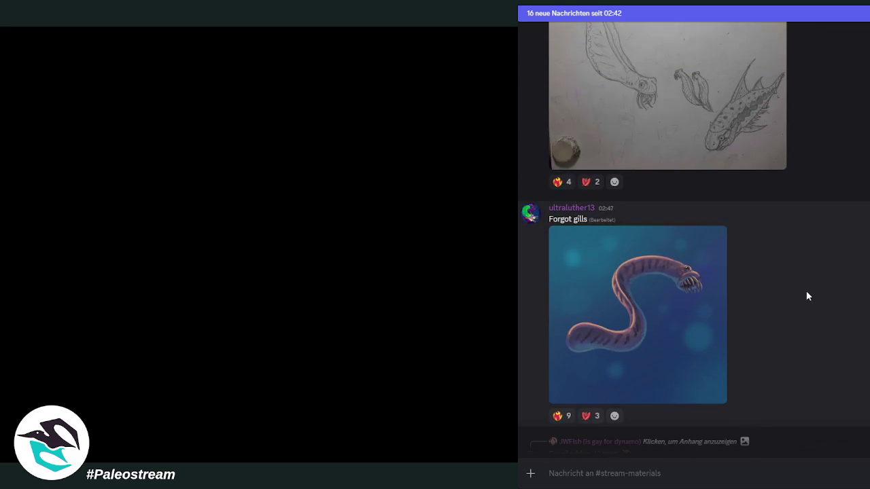
{"action": "left_click", "coordinate": [608, 299]}
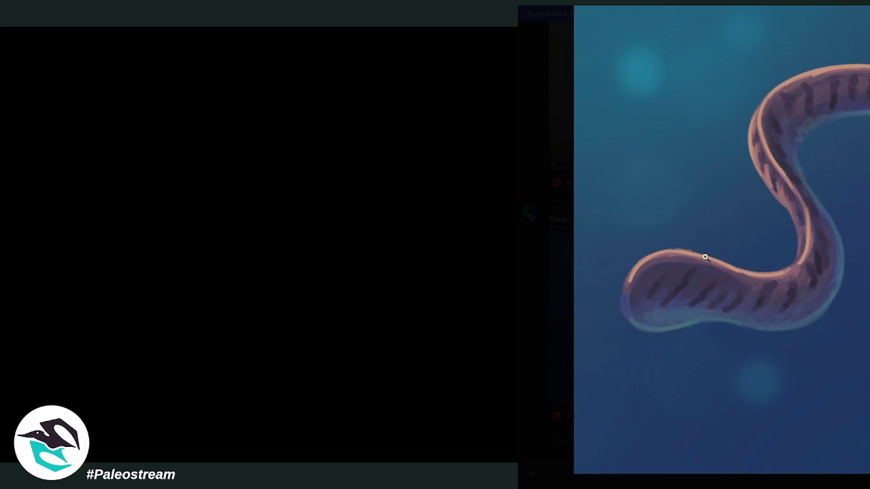
{"action": "key", "text": "Escape"}
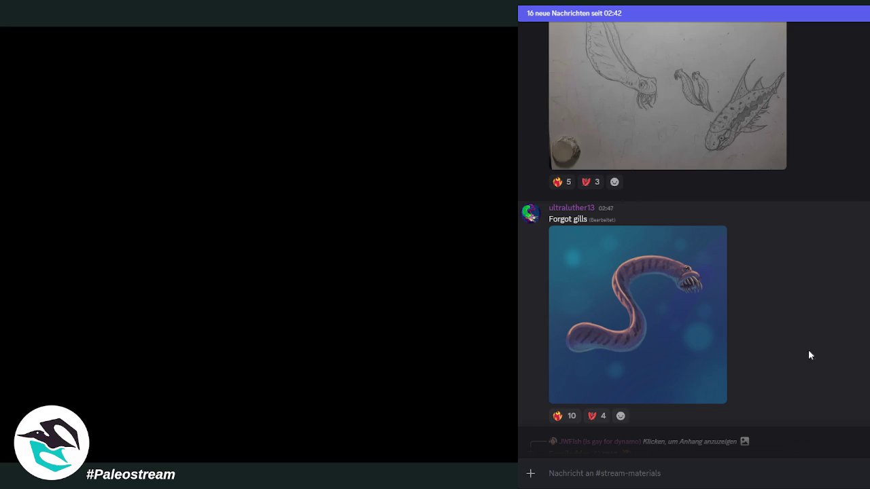
{"action": "scroll", "coordinate": [846, 352], "scroll_direction": "down", "scroll_amount": 5}
{"action": "scroll", "coordinate": [846, 352], "scroll_direction": "up", "scroll_amount": 2}
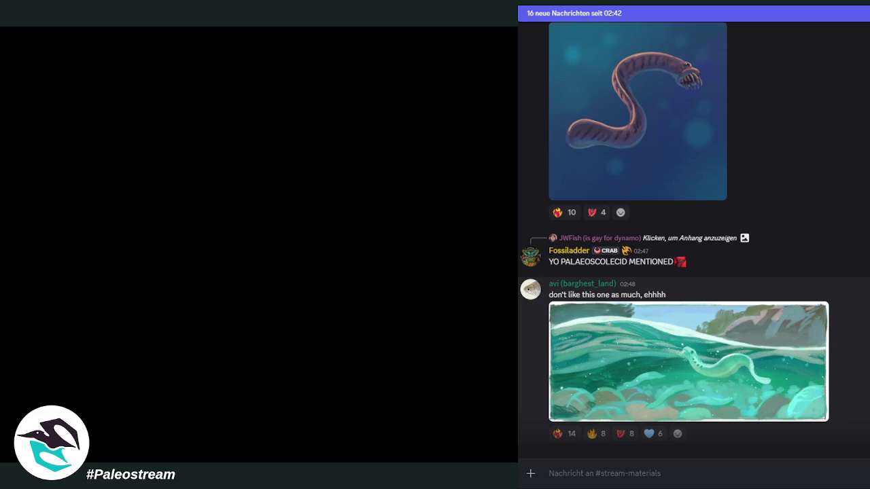
{"action": "scroll", "coordinate": [693, 238], "scroll_direction": "down", "scroll_amount": 2}
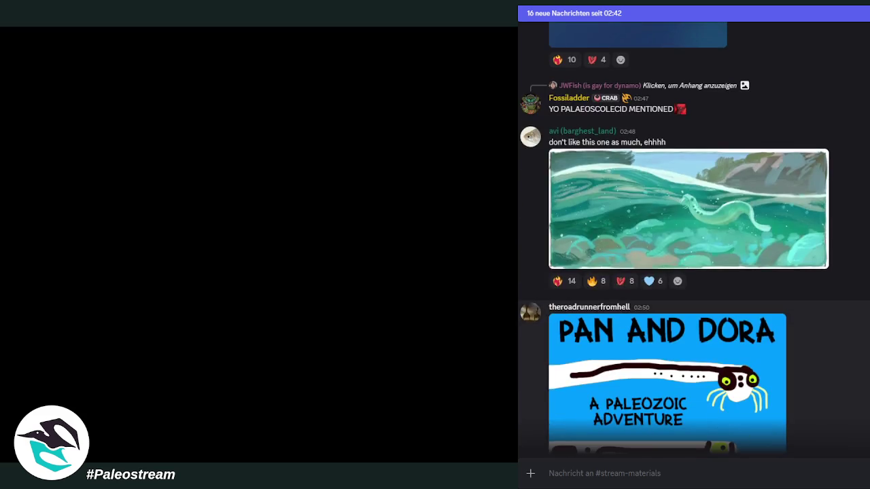
- Scroll through the newest channel posts down to the 'wip Daemonosaurus' sketch
{"action": "scroll", "coordinate": [694, 238], "scroll_direction": "down", "scroll_amount": 3}
{"action": "scroll", "coordinate": [694, 238], "scroll_direction": "up", "scroll_amount": 1}
{"action": "scroll", "coordinate": [693, 238], "scroll_direction": "up", "scroll_amount": 1}
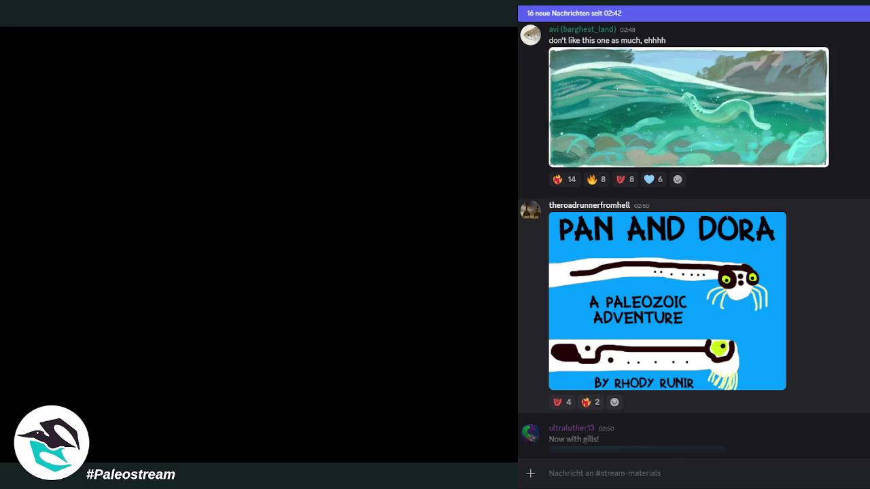
{"action": "scroll", "coordinate": [688, 203], "scroll_direction": "down", "scroll_amount": 4}
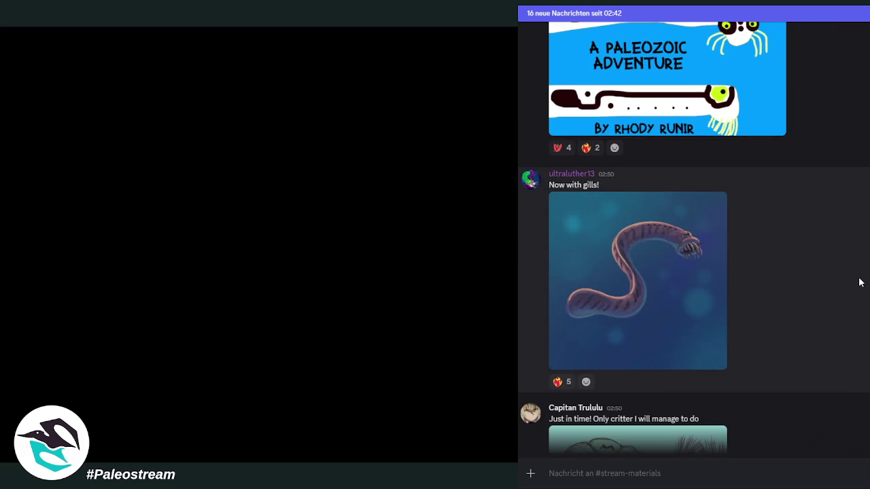
{"action": "scroll", "coordinate": [860, 282], "scroll_direction": "down", "scroll_amount": 3}
{"action": "scroll", "coordinate": [860, 282], "scroll_direction": "down", "scroll_amount": 2}
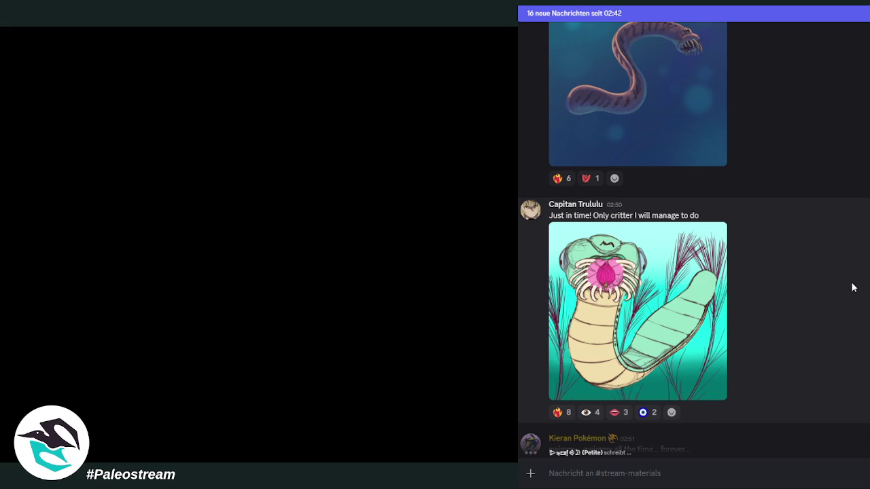
{"action": "scroll", "coordinate": [854, 288], "scroll_direction": "down", "scroll_amount": 3}
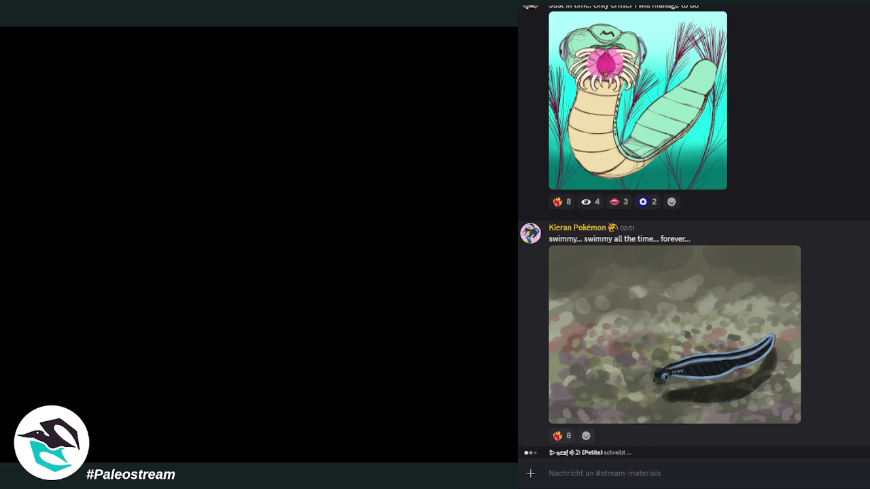
- Switch to another layer of the Panderodus painting and select the Crop tool
{"action": "scroll", "coordinate": [709, 374], "scroll_direction": "up", "scroll_amount": 3}
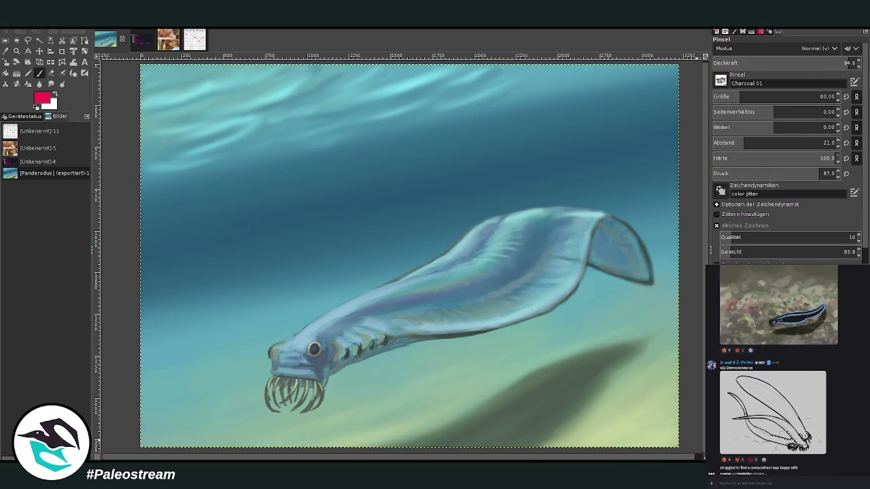
{"action": "key", "text": "Page_Down"}
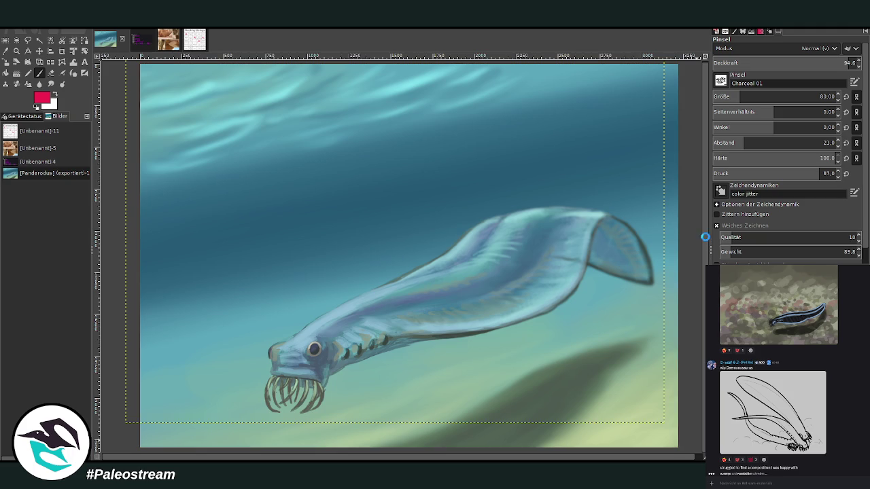
{"action": "key", "text": "shift+c"}
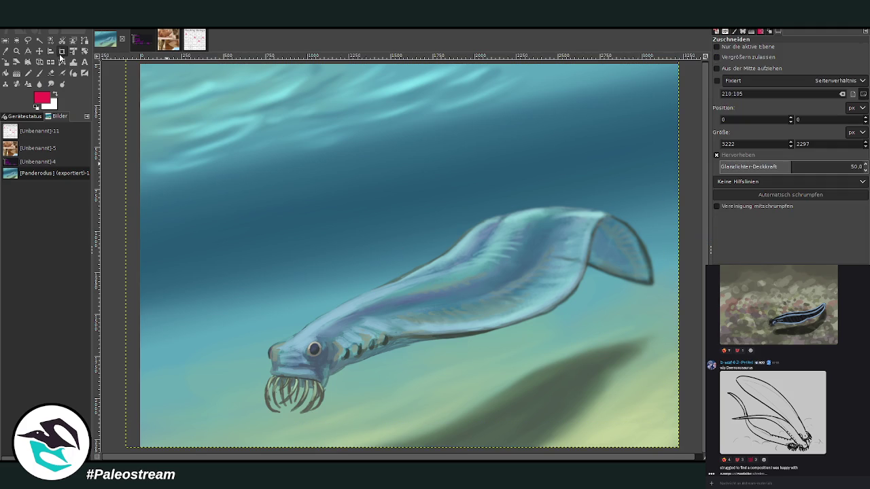
- Dismiss a trial crop on the painting and show the magenta-annotated creature-vote screenshot
{"action": "mouse_move", "coordinate": [139, 64]}
{"action": "left_mouse_down"}
{"action": "mouse_move", "coordinate": [669, 393]}
{"action": "mouse_move", "coordinate": [679, 447]}
{"action": "left_mouse_up"}
{"action": "key", "text": "Return"}
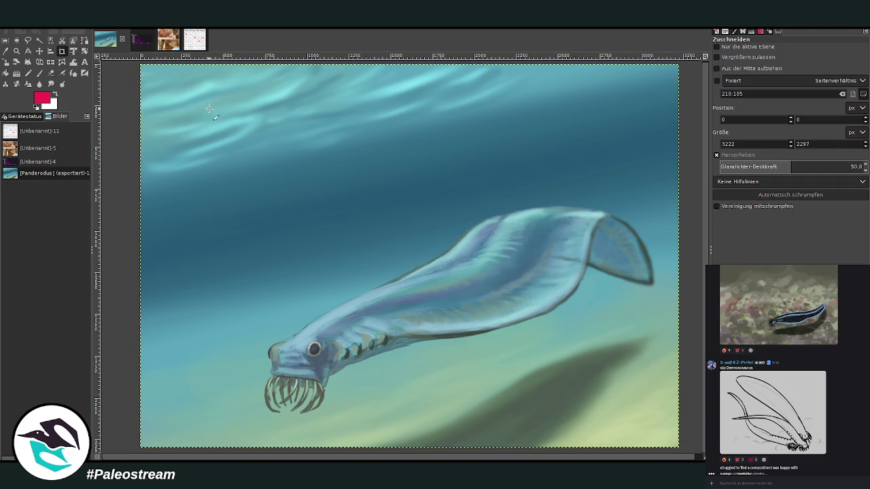
{"action": "left_click", "coordinate": [140, 40]}
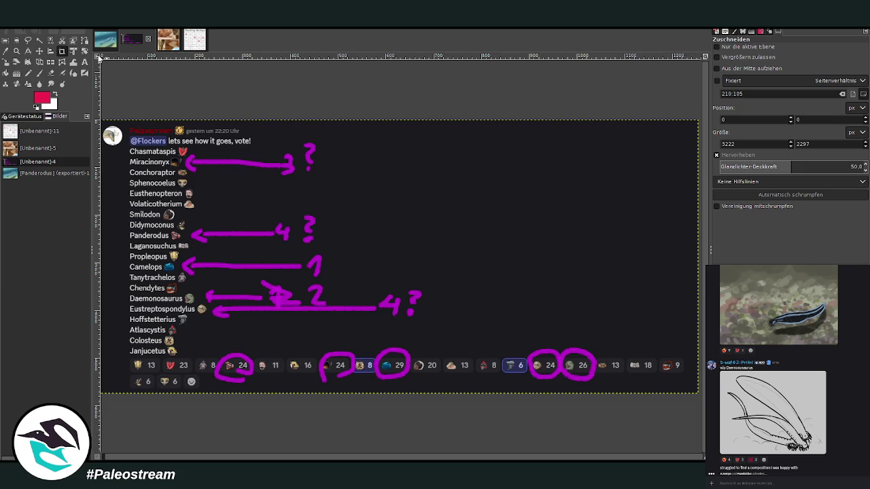
- Switch back to the Panderodus fish painting
{"action": "left_click", "coordinate": [105, 44]}
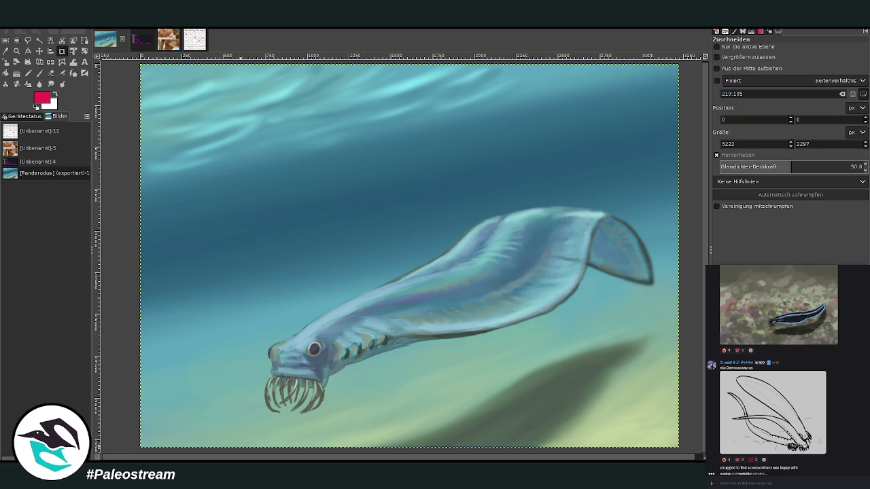
- Paste two dinosaur skeleton reference images into the Discord message and send them
{"action": "right_click", "coordinate": [775, 482]}
{"action": "left_click", "coordinate": [789, 476]}
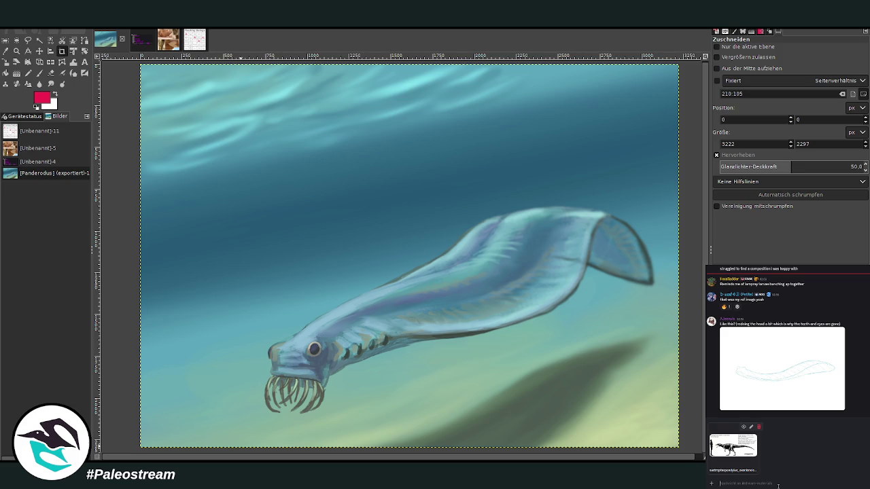
{"action": "key", "text": "ctrl+v"}
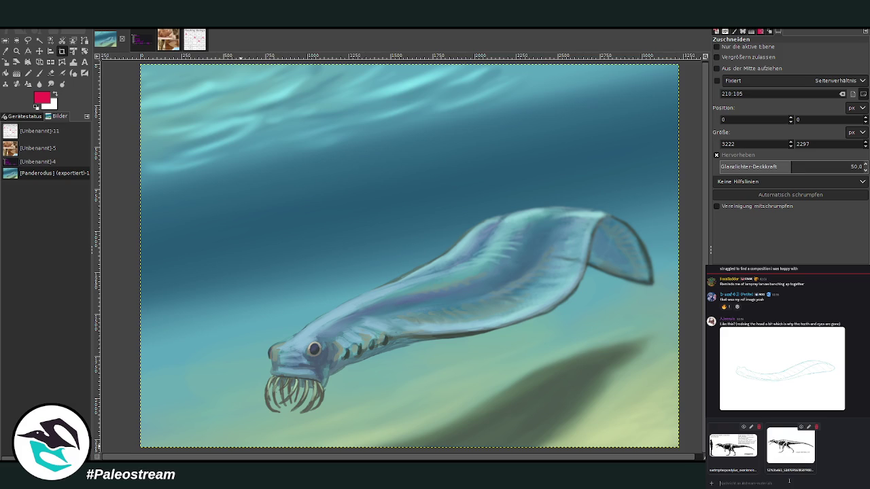
{"action": "key", "text": "Return"}
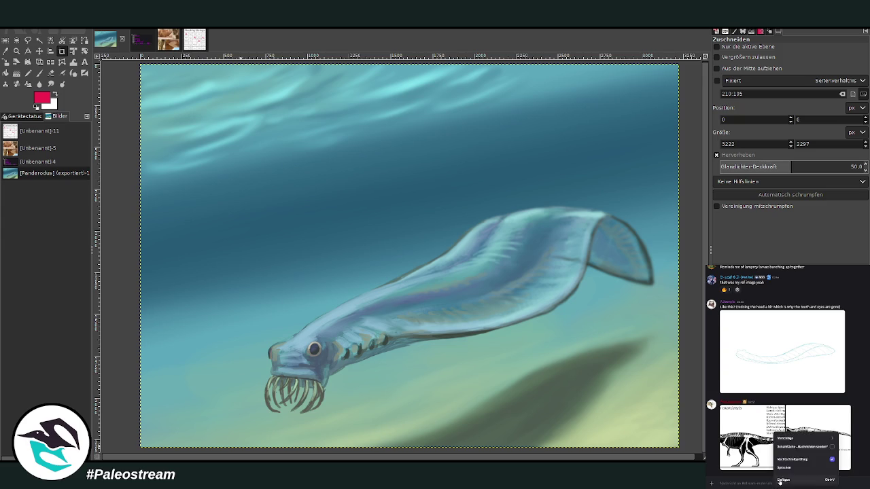
- Paste and send a mounted dinosaur skeleton photo in the Discord chat
{"action": "key", "text": "ctrl+v"}
{"action": "key", "text": "Return"}
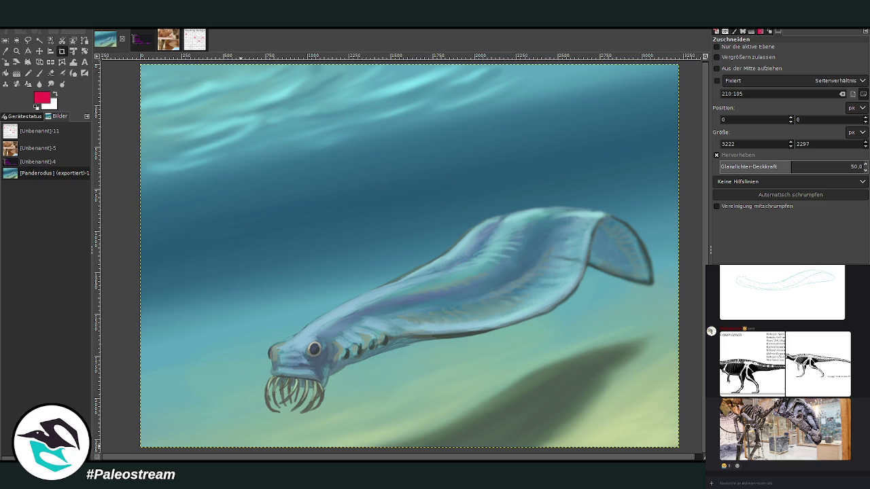
{"action": "scroll", "coordinate": [862, 454], "scroll_direction": "up", "scroll_amount": 2}
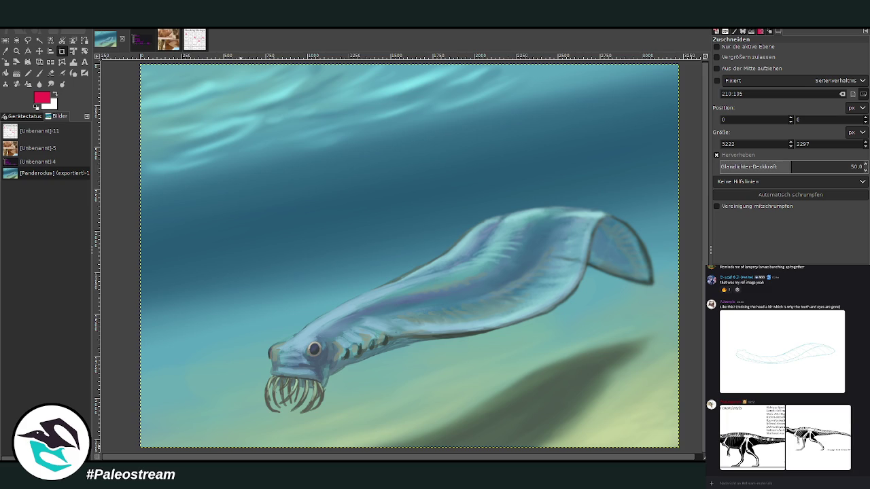
{"action": "right_click", "coordinate": [774, 480]}
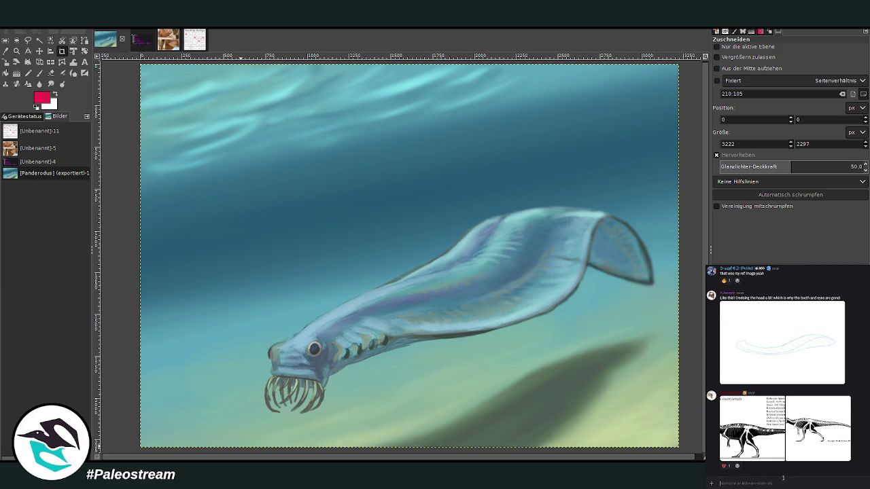
- Send the copied skull image to the Discord chat
{"action": "left_click", "coordinate": [783, 476]}
{"action": "key", "text": "Return"}
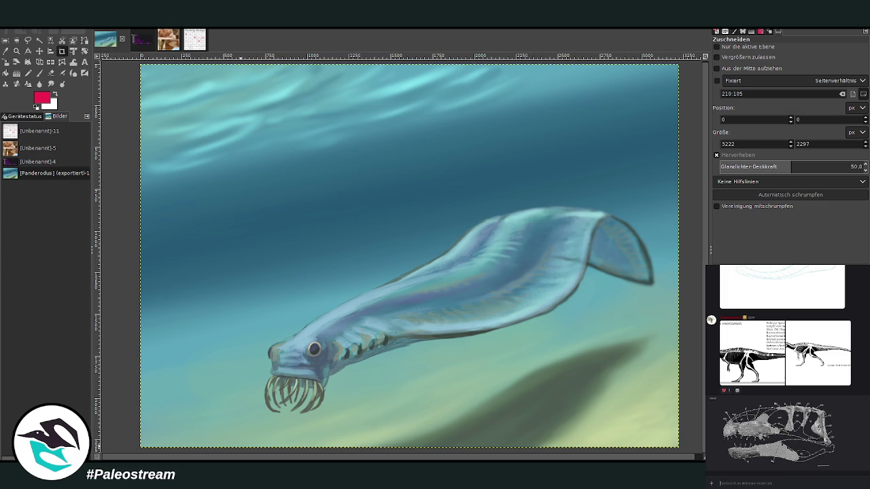
{"action": "scroll", "coordinate": [782, 367], "scroll_direction": "up", "scroll_amount": 3}
{"action": "scroll", "coordinate": [782, 367], "scroll_direction": "up", "scroll_amount": 2}
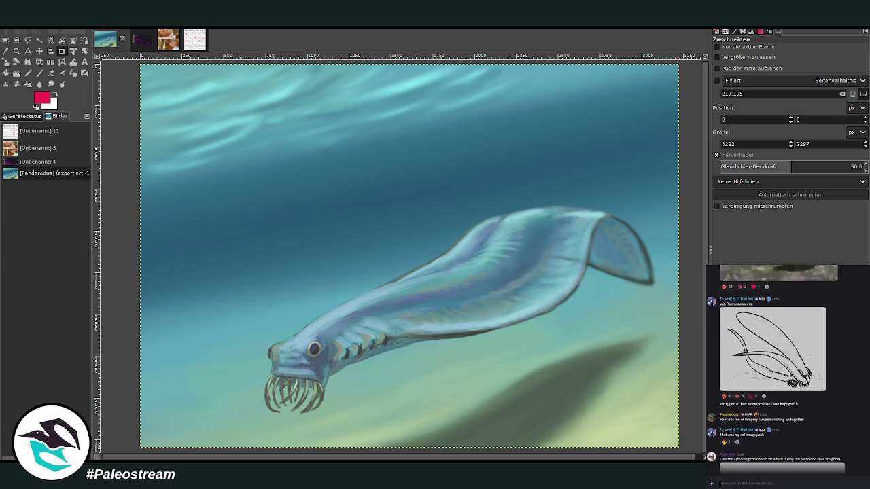
{"action": "scroll", "coordinate": [782, 368], "scroll_direction": "down", "scroll_amount": 5}
{"action": "scroll", "coordinate": [808, 450], "scroll_direction": "down", "scroll_amount": 2}
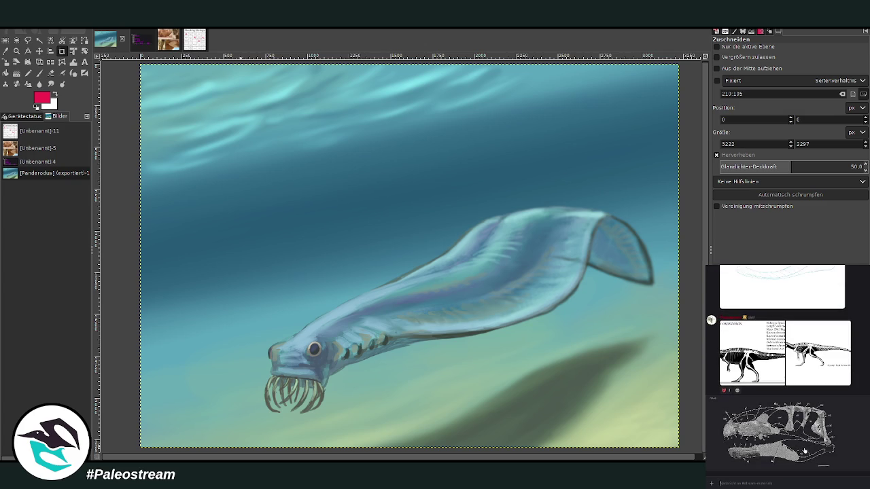
- Preview the white skeleton drawing, then paste it onto the GIMP painting
{"action": "left_click", "coordinate": [827, 340]}
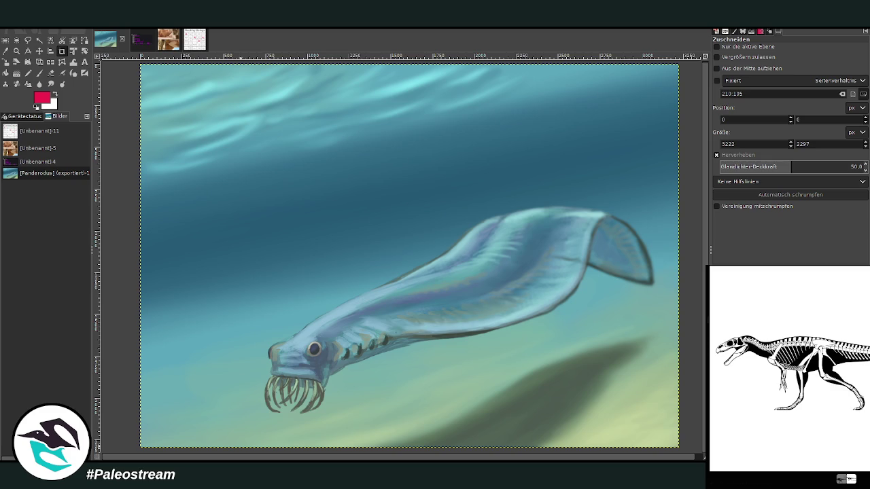
{"action": "left_click", "coordinate": [854, 351]}
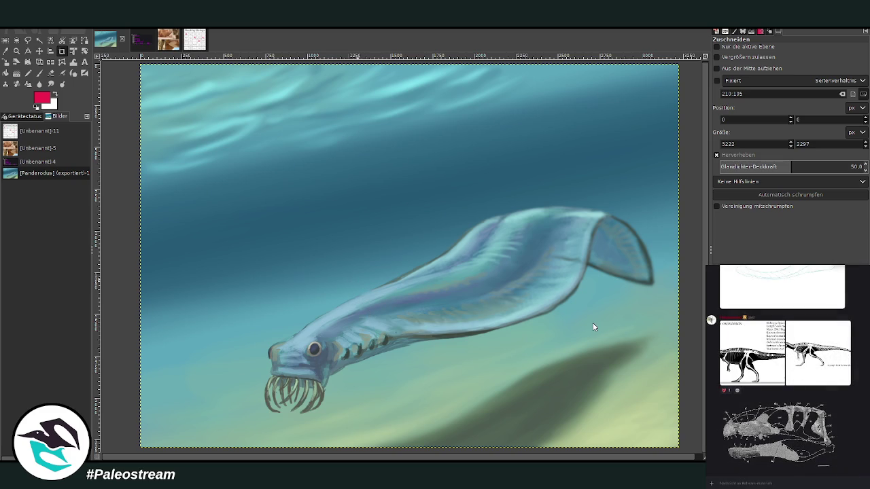
{"action": "key", "text": "ctrl+v"}
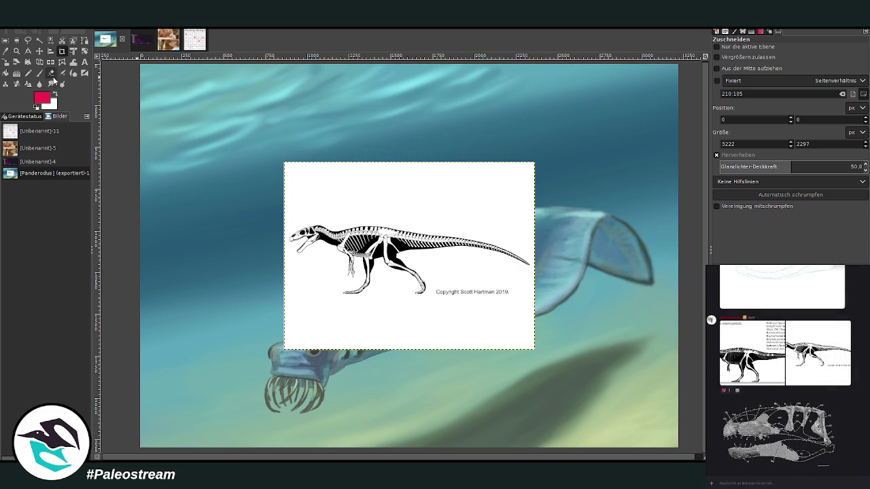
- Crop only the active skeleton layer down to its white area
{"action": "mouse_move", "coordinate": [288, 216]}
{"action": "left_mouse_down"}
{"action": "mouse_move", "coordinate": [508, 306]}
{"action": "mouse_move", "coordinate": [533, 299]}
{"action": "left_mouse_up"}
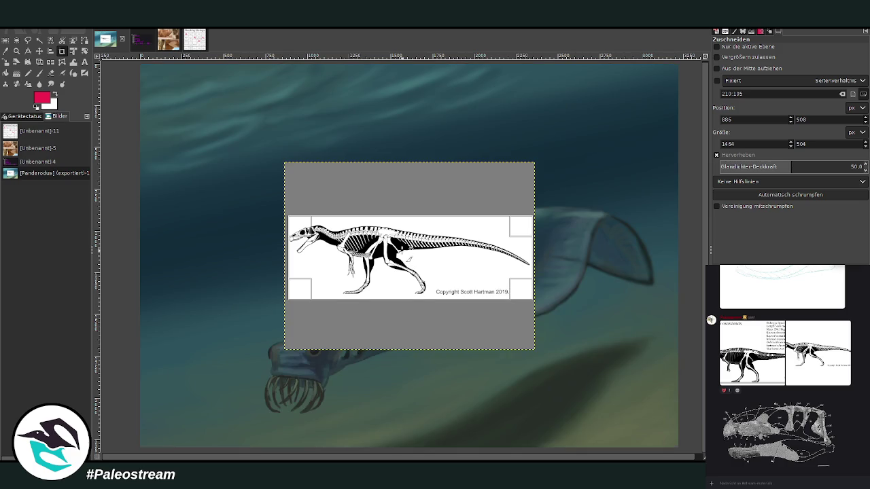
{"action": "left_click", "coordinate": [716, 46]}
{"action": "key", "text": "Return"}
- Move the skeleton drawing to the painting's top-right corner
{"action": "key", "text": "m"}
{"action": "left_click_drag", "start_coordinate": [427, 255], "coordinate": [592, 101]}
{"action": "key", "text": "ctrl+shift+a"}
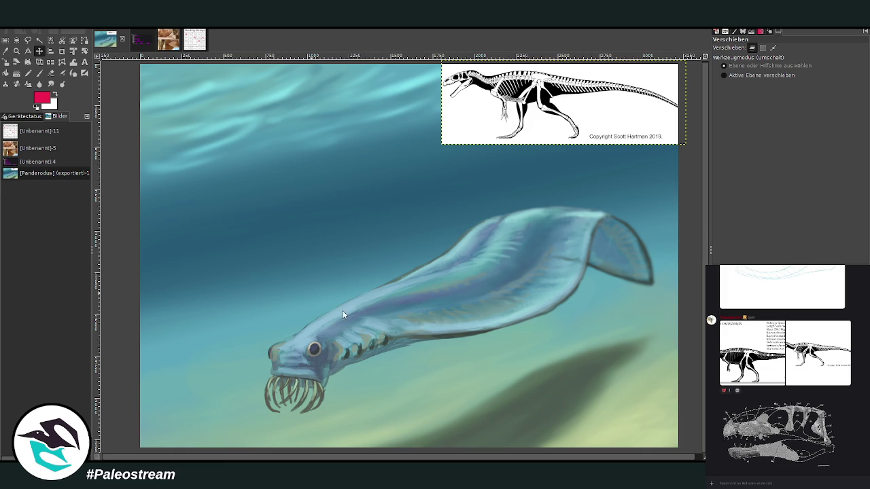
- Paste the skull image and scale it to sit along the top edge, left of the skeleton
{"action": "key", "text": "ctrl+v"}
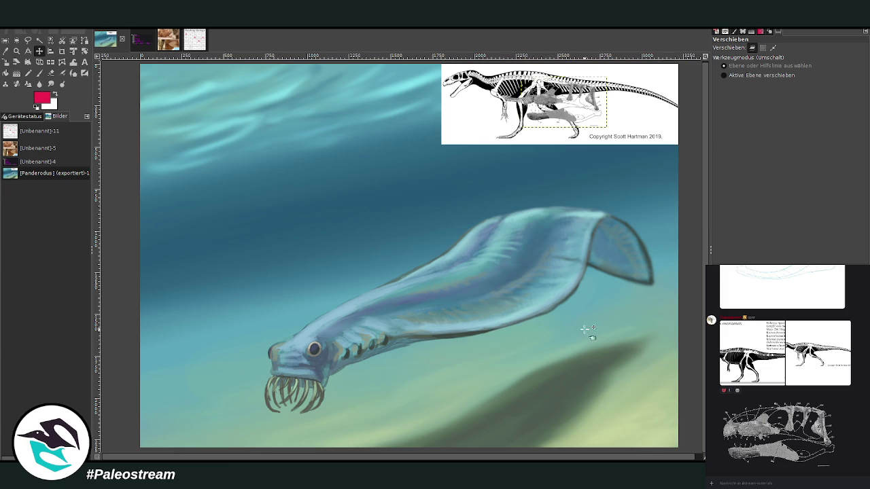
{"action": "key", "text": "shift+s"}
{"action": "left_click", "coordinate": [571, 104]}
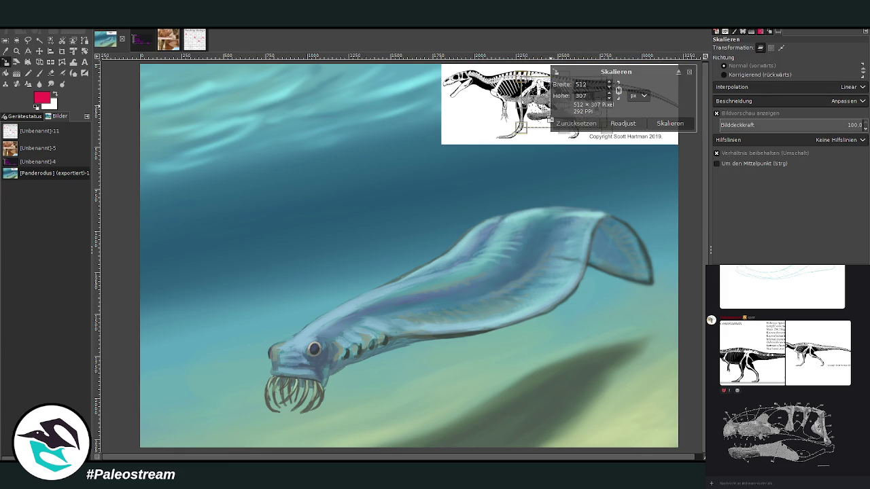
{"action": "mouse_move", "coordinate": [497, 141]}
{"action": "left_mouse_down"}
{"action": "mouse_move", "coordinate": [380, 213]}
{"action": "mouse_move", "coordinate": [438, 174]}
{"action": "left_mouse_up"}
{"action": "mouse_move", "coordinate": [533, 140]}
{"action": "left_mouse_down"}
{"action": "mouse_move", "coordinate": [573, 187]}
{"action": "mouse_move", "coordinate": [335, 126]}
{"action": "mouse_move", "coordinate": [357, 121]}
{"action": "left_mouse_up"}
{"action": "key", "text": "Return"}
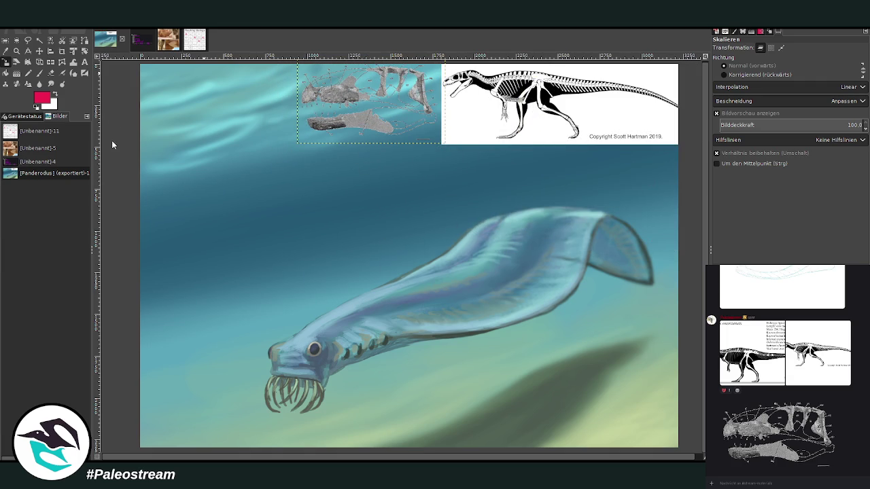
{"action": "key", "text": "ctrl+m"}
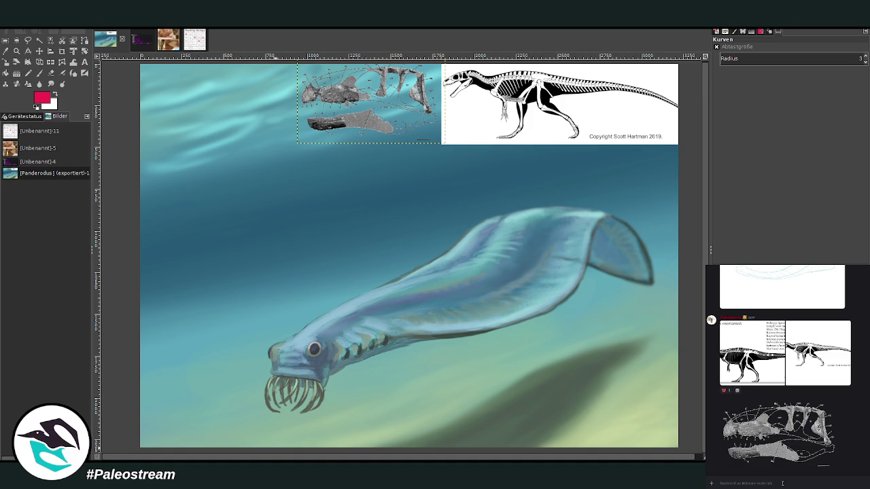
- Paste the composite skeleton reference image into the Discord message box
{"action": "key", "text": "ctrl+v"}
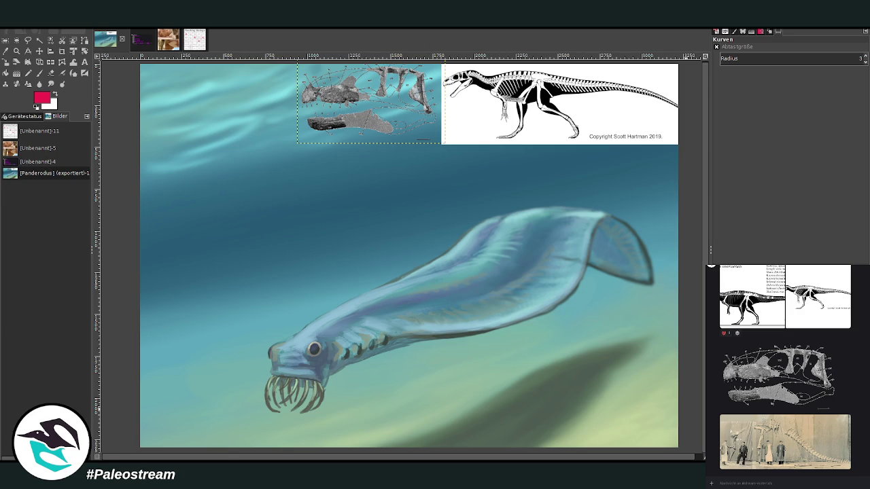
- On the background layer, set a white Chalk 03 brush at size 779, opacity 100, spacing 13
{"action": "left_click", "coordinate": [633, 308]}
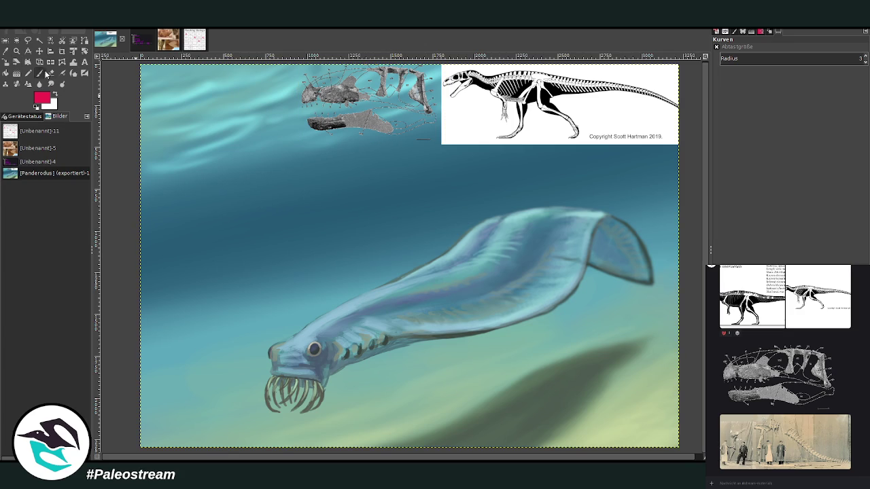
{"action": "left_click", "coordinate": [54, 95]}
{"action": "left_click", "coordinate": [40, 72]}
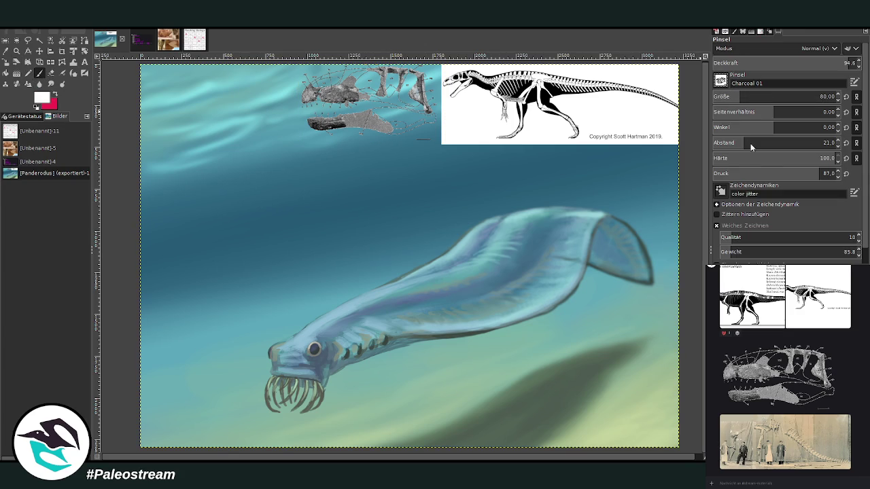
{"action": "key", "text": "comma"}
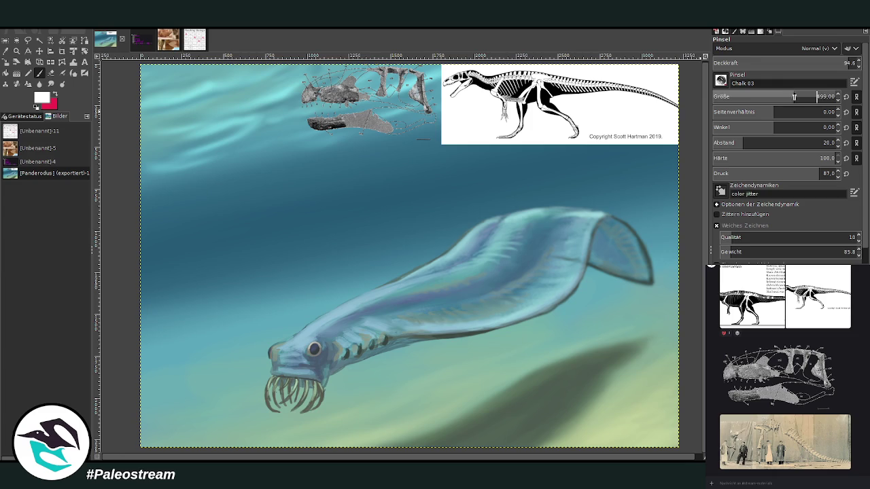
{"action": "left_click_drag", "start_coordinate": [843, 62], "coordinate": [858, 63]}
{"action": "left_click_drag", "start_coordinate": [798, 96], "coordinate": [816, 95]}
- Paint white over the whole fish painting, leaving the references along the top
{"action": "left_click_drag", "start_coordinate": [743, 143], "coordinate": [735, 143]}
{"action": "mouse_move", "coordinate": [301, 181]}
{"action": "left_mouse_down"}
{"action": "mouse_move", "coordinate": [204, 165]}
{"action": "mouse_move", "coordinate": [462, 75]}
{"action": "mouse_move", "coordinate": [423, 185]}
{"action": "mouse_move", "coordinate": [574, 242]}
{"action": "mouse_move", "coordinate": [455, 129]}
{"action": "mouse_move", "coordinate": [356, 188]}
{"action": "mouse_move", "coordinate": [287, 320]}
{"action": "mouse_move", "coordinate": [360, 417]}
{"action": "mouse_move", "coordinate": [576, 391]}
{"action": "mouse_move", "coordinate": [582, 379]}
{"action": "mouse_move", "coordinate": [310, 310]}
{"action": "left_mouse_up"}
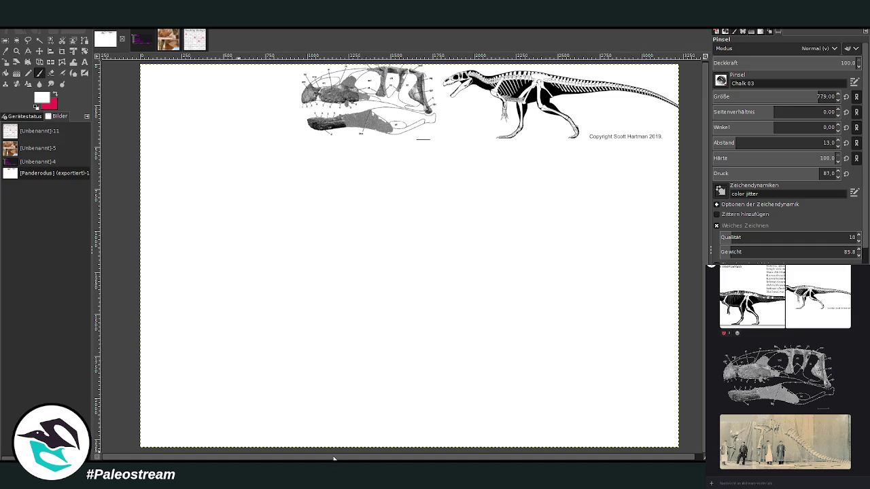
{"action": "left_click_drag", "start_coordinate": [333, 460], "coordinate": [388, 460]}
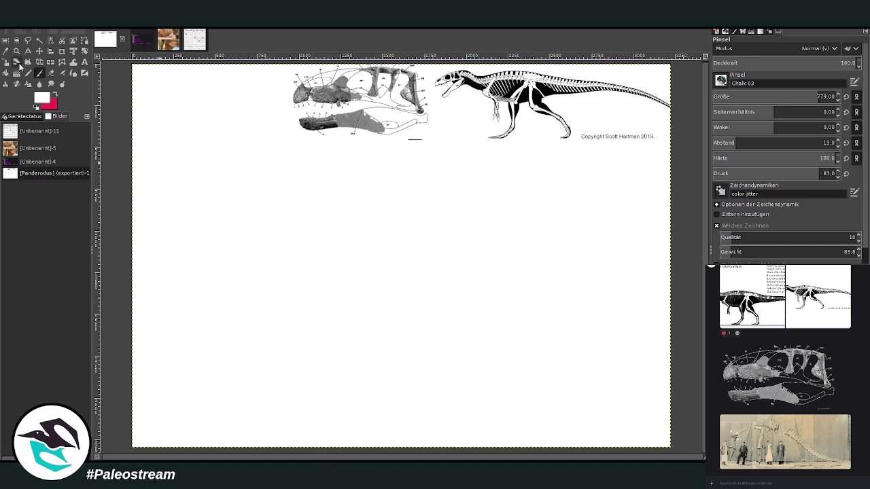
- Zoom in on the canvas and set a dark mauve brush at size 56, 76% opacity
{"action": "left_click", "coordinate": [17, 51]}
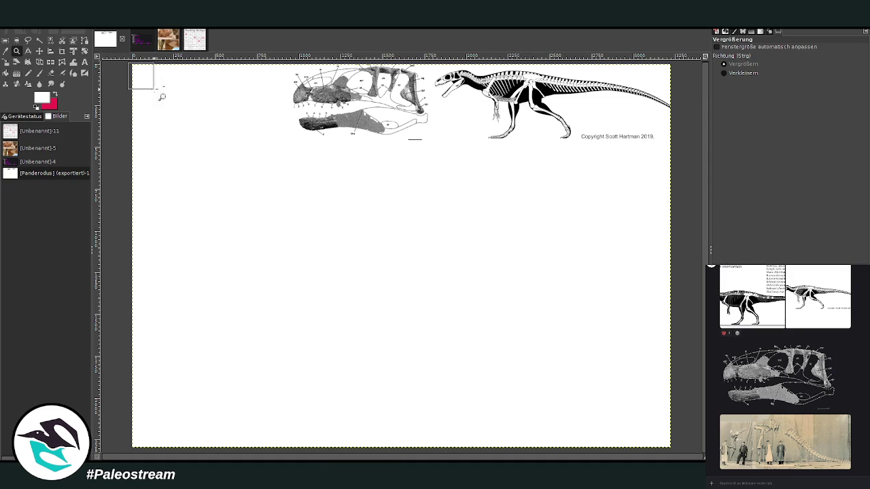
{"action": "left_click_drag", "start_coordinate": [135, 69], "coordinate": [684, 452]}
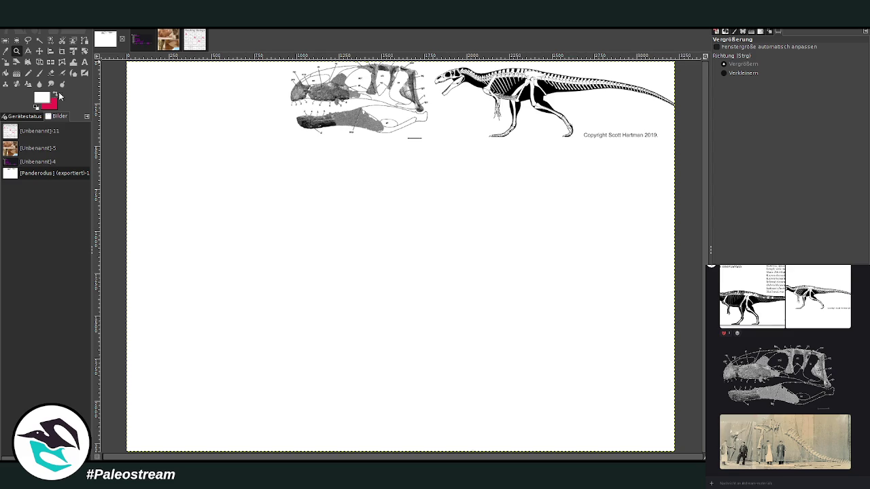
{"action": "left_click", "coordinate": [55, 95]}
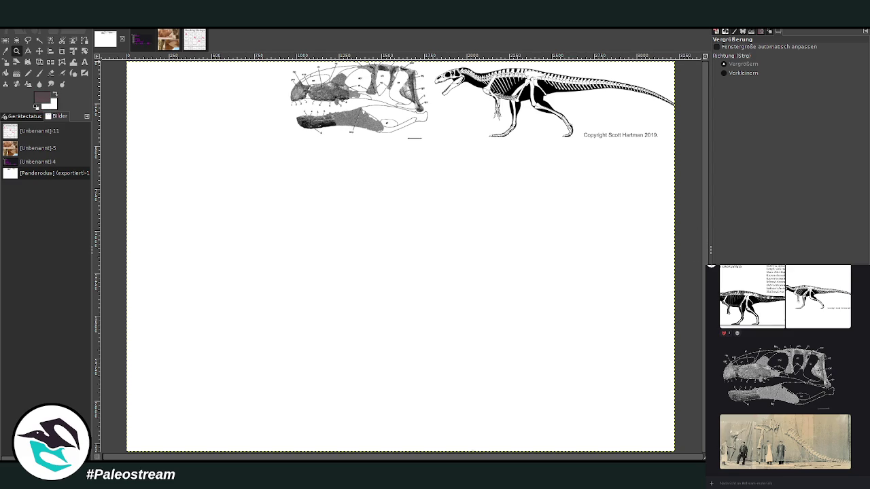
{"action": "key", "text": "p"}
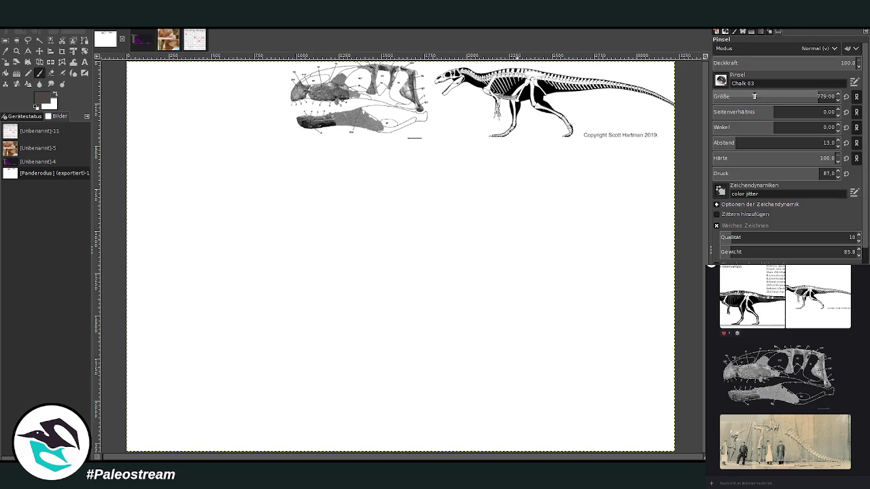
{"action": "left_click_drag", "start_coordinate": [754, 96], "coordinate": [732, 97]}
{"action": "left_click_drag", "start_coordinate": [759, 65], "coordinate": [821, 64]}
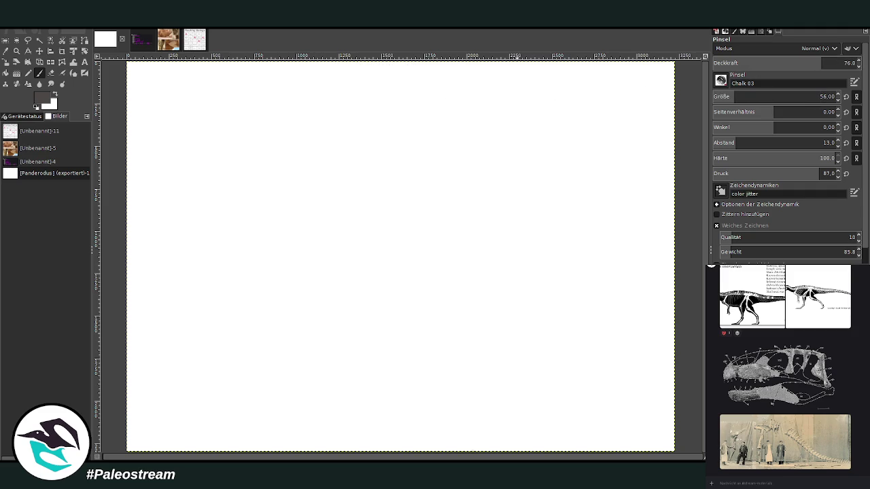
- Sketch the left cliff outline from top to bottom-left with the size-87 brush
{"action": "mouse_move", "coordinate": [261, 63]}
{"action": "left_mouse_down"}
{"action": "mouse_move", "coordinate": [278, 102]}
{"action": "mouse_move", "coordinate": [304, 90]}
{"action": "mouse_move", "coordinate": [302, 117]}
{"action": "left_mouse_up"}
{"action": "left_click_drag", "start_coordinate": [291, 146], "coordinate": [288, 166]}
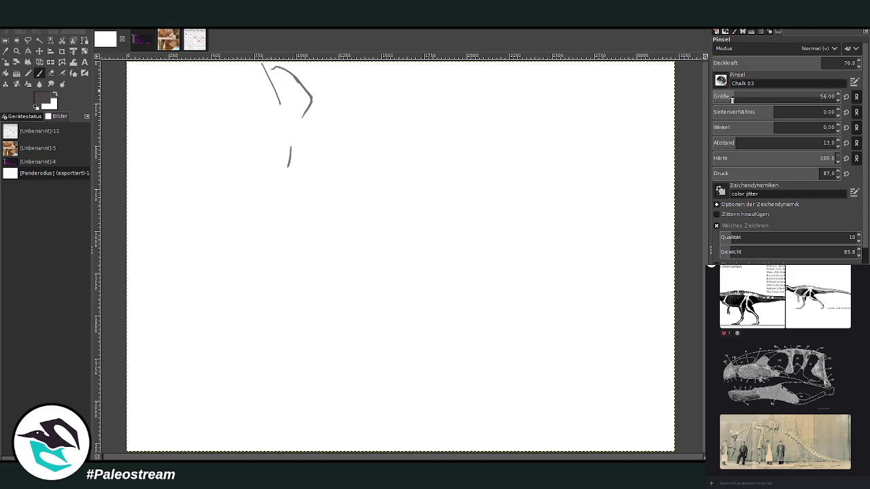
{"action": "left_click", "coordinate": [741, 95]}
{"action": "mouse_move", "coordinate": [314, 61]}
{"action": "left_mouse_down"}
{"action": "mouse_move", "coordinate": [337, 76]}
{"action": "mouse_move", "coordinate": [333, 94]}
{"action": "left_mouse_up"}
{"action": "left_click_drag", "start_coordinate": [323, 134], "coordinate": [307, 167]}
{"action": "mouse_move", "coordinate": [297, 241]}
{"action": "left_mouse_down"}
{"action": "mouse_move", "coordinate": [245, 313]}
{"action": "mouse_move", "coordinate": [200, 408]}
{"action": "left_mouse_up"}
- Outline the right slope's lower and upper edges down to the bottom
{"action": "mouse_move", "coordinate": [491, 390]}
{"action": "left_mouse_down"}
{"action": "mouse_move", "coordinate": [567, 342]}
{"action": "mouse_move", "coordinate": [601, 306]}
{"action": "left_mouse_up"}
{"action": "left_click_drag", "start_coordinate": [601, 217], "coordinate": [644, 134]}
{"action": "mouse_move", "coordinate": [637, 82]}
{"action": "left_mouse_down"}
{"action": "mouse_move", "coordinate": [586, 170]}
{"action": "mouse_move", "coordinate": [592, 275]}
{"action": "mouse_move", "coordinate": [544, 316]}
{"action": "left_mouse_up"}
{"action": "left_click_drag", "start_coordinate": [586, 257], "coordinate": [484, 392]}
{"action": "mouse_move", "coordinate": [517, 355]}
{"action": "left_mouse_down"}
{"action": "mouse_move", "coordinate": [454, 426]}
{"action": "mouse_move", "coordinate": [493, 450]}
{"action": "left_mouse_up"}
- Add lower-edge, inner-contour, top and base lines to the left cliff
{"action": "left_click_drag", "start_coordinate": [238, 340], "coordinate": [199, 423]}
{"action": "left_click_drag", "start_coordinate": [176, 427], "coordinate": [156, 431]}
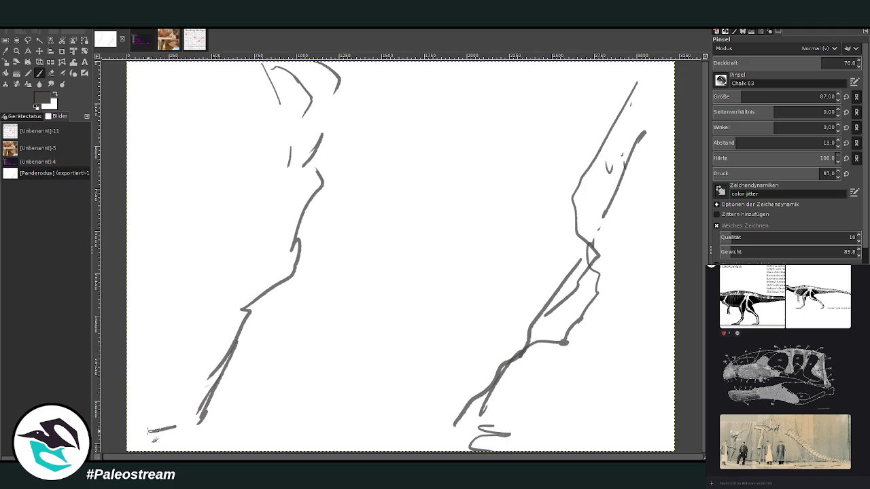
{"action": "left_click_drag", "start_coordinate": [335, 213], "coordinate": [254, 373]}
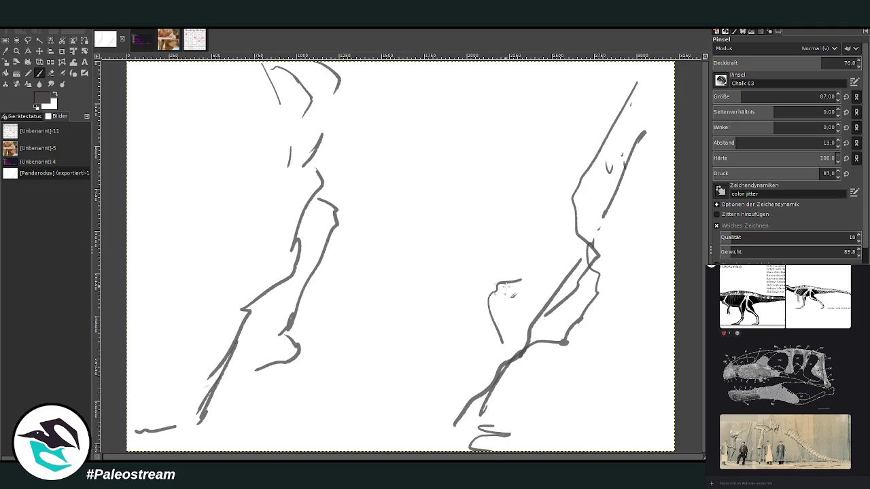
{"action": "left_click_drag", "start_coordinate": [374, 63], "coordinate": [343, 104]}
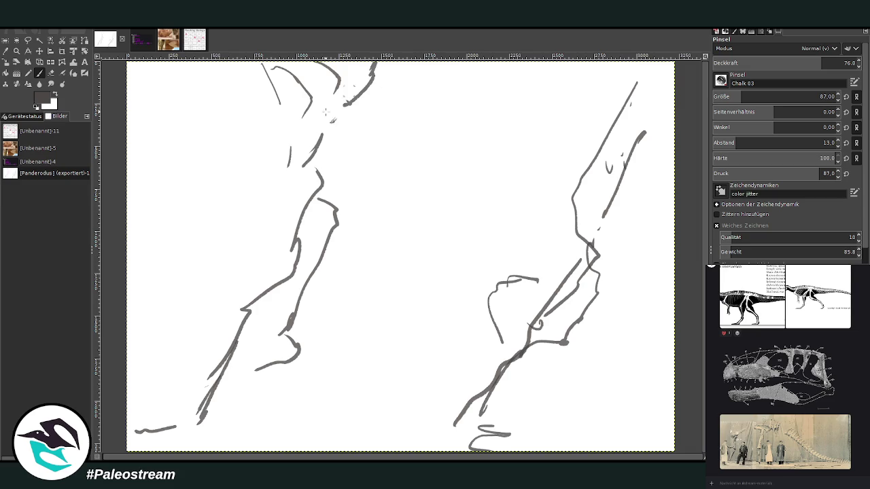
{"action": "left_click_drag", "start_coordinate": [266, 263], "coordinate": [184, 411]}
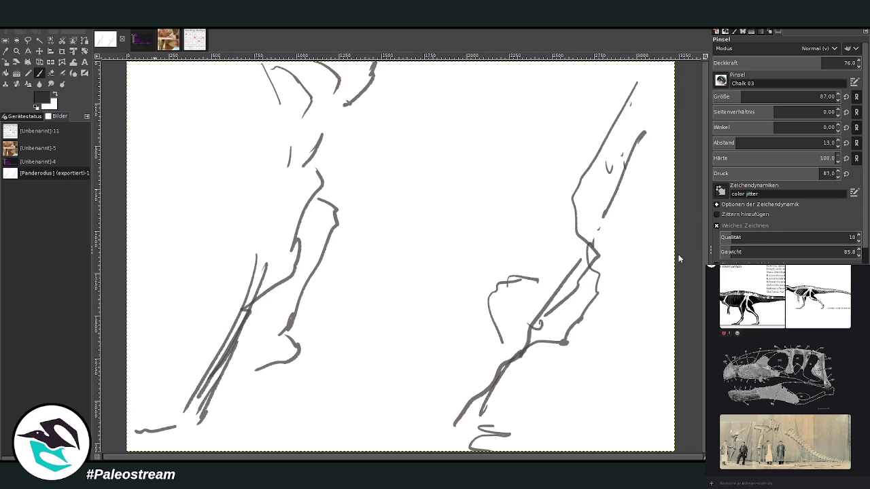
- At brush size 358 and opacity 94, block the left cliff in dark paint
{"action": "left_click_drag", "start_coordinate": [765, 66], "coordinate": [786, 83]}
{"action": "mouse_move", "coordinate": [255, 220]}
{"action": "left_mouse_down"}
{"action": "mouse_move", "coordinate": [177, 265]}
{"action": "mouse_move", "coordinate": [272, 272]}
{"action": "mouse_move", "coordinate": [292, 266]}
{"action": "mouse_move", "coordinate": [297, 251]}
{"action": "left_mouse_up"}
{"action": "left_click_drag", "start_coordinate": [224, 286], "coordinate": [132, 377]}
{"action": "mouse_move", "coordinate": [231, 259]}
{"action": "left_mouse_down"}
{"action": "mouse_move", "coordinate": [179, 407]}
{"action": "mouse_move", "coordinate": [129, 431]}
{"action": "mouse_move", "coordinate": [204, 333]}
{"action": "mouse_move", "coordinate": [224, 334]}
{"action": "mouse_move", "coordinate": [176, 327]}
{"action": "mouse_move", "coordinate": [140, 184]}
{"action": "mouse_move", "coordinate": [149, 249]}
{"action": "mouse_move", "coordinate": [260, 181]}
{"action": "mouse_move", "coordinate": [336, 95]}
{"action": "mouse_move", "coordinate": [289, 227]}
{"action": "left_mouse_up"}
- Extend the dark left cliff fill and block in the lower right slope in dark paint
{"action": "left_click_drag", "start_coordinate": [322, 189], "coordinate": [300, 228]}
{"action": "mouse_move", "coordinate": [320, 183]}
{"action": "left_mouse_down"}
{"action": "mouse_move", "coordinate": [327, 130]}
{"action": "mouse_move", "coordinate": [365, 72]}
{"action": "mouse_move", "coordinate": [292, 62]}
{"action": "mouse_move", "coordinate": [348, 80]}
{"action": "mouse_move", "coordinate": [227, 194]}
{"action": "mouse_move", "coordinate": [149, 340]}
{"action": "mouse_move", "coordinate": [188, 287]}
{"action": "left_mouse_up"}
{"action": "mouse_move", "coordinate": [493, 383]}
{"action": "left_mouse_down"}
{"action": "mouse_move", "coordinate": [469, 422]}
{"action": "mouse_move", "coordinate": [476, 435]}
{"action": "mouse_move", "coordinate": [558, 339]}
{"action": "mouse_move", "coordinate": [449, 435]}
{"action": "left_mouse_up"}
{"action": "left_click_drag", "start_coordinate": [506, 408], "coordinate": [567, 393]}
{"action": "left_click_drag", "start_coordinate": [595, 271], "coordinate": [571, 316]}
{"action": "left_click_drag", "start_coordinate": [578, 231], "coordinate": [620, 250]}
- Paint dark strokes up the right slope and lower-right rocks with a smaller brush
{"action": "left_click_drag", "start_coordinate": [628, 212], "coordinate": [625, 238]}
{"action": "left_click_drag", "start_coordinate": [672, 180], "coordinate": [636, 238]}
{"action": "left_click", "coordinate": [761, 96]}
{"action": "mouse_move", "coordinate": [646, 317]}
{"action": "left_mouse_down"}
{"action": "mouse_move", "coordinate": [629, 338]}
{"action": "mouse_move", "coordinate": [635, 398]}
{"action": "left_mouse_up"}
{"action": "mouse_move", "coordinate": [663, 367]}
{"action": "left_mouse_down"}
{"action": "mouse_move", "coordinate": [642, 415]}
{"action": "mouse_move", "coordinate": [656, 414]}
{"action": "left_mouse_up"}
- Thicken the dark diagonal strokes and darken the left edge of the cliff
{"action": "mouse_move", "coordinate": [314, 264]}
{"action": "left_mouse_down"}
{"action": "mouse_move", "coordinate": [275, 350]}
{"action": "mouse_move", "coordinate": [252, 367]}
{"action": "mouse_move", "coordinate": [335, 236]}
{"action": "mouse_move", "coordinate": [287, 312]}
{"action": "left_mouse_up"}
{"action": "left_click_drag", "start_coordinate": [281, 304], "coordinate": [249, 335]}
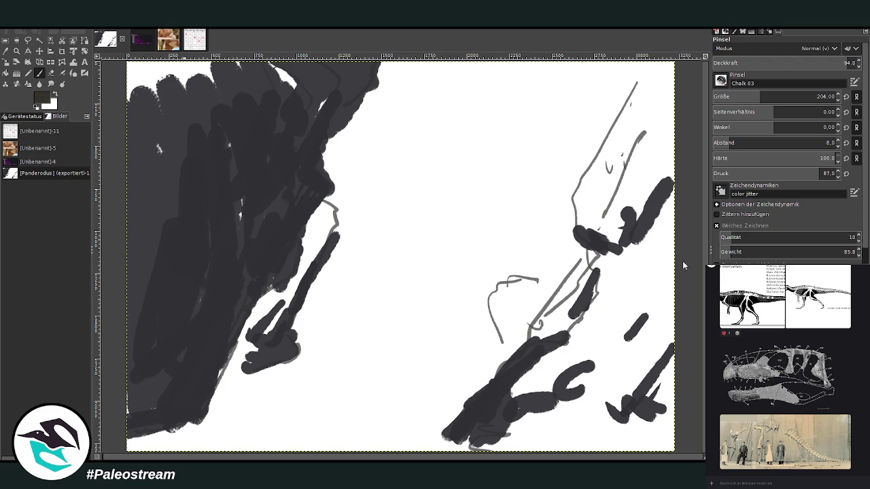
{"action": "mouse_move", "coordinate": [149, 411]}
{"action": "left_mouse_down"}
{"action": "mouse_move", "coordinate": [155, 259]}
{"action": "mouse_move", "coordinate": [145, 79]}
{"action": "mouse_move", "coordinate": [204, 102]}
{"action": "mouse_move", "coordinate": [305, 91]}
{"action": "mouse_move", "coordinate": [281, 169]}
{"action": "mouse_move", "coordinate": [240, 228]}
{"action": "left_mouse_up"}
- Paint brown over the upper left cliff and the lower-right rocks
{"action": "mouse_move", "coordinate": [226, 115]}
{"action": "left_mouse_down"}
{"action": "mouse_move", "coordinate": [178, 163]}
{"action": "mouse_move", "coordinate": [140, 75]}
{"action": "mouse_move", "coordinate": [198, 147]}
{"action": "mouse_move", "coordinate": [123, 202]}
{"action": "left_mouse_up"}
{"action": "left_click_drag", "start_coordinate": [550, 357], "coordinate": [525, 375]}
{"action": "mouse_move", "coordinate": [506, 406]}
{"action": "left_mouse_down"}
{"action": "mouse_move", "coordinate": [589, 354]}
{"action": "mouse_move", "coordinate": [561, 304]}
{"action": "mouse_move", "coordinate": [537, 335]}
{"action": "left_mouse_up"}
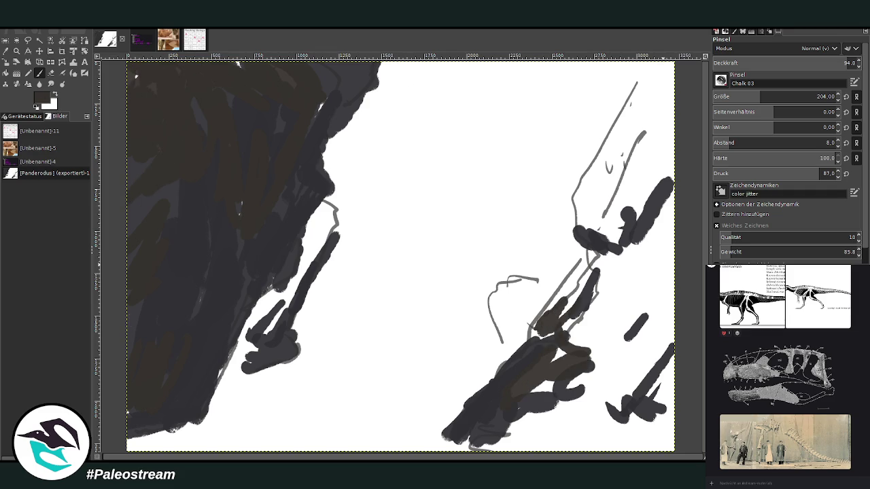
{"action": "mouse_move", "coordinate": [180, 111]}
{"action": "left_mouse_down"}
{"action": "mouse_move", "coordinate": [155, 120]}
{"action": "mouse_move", "coordinate": [169, 80]}
{"action": "left_mouse_up"}
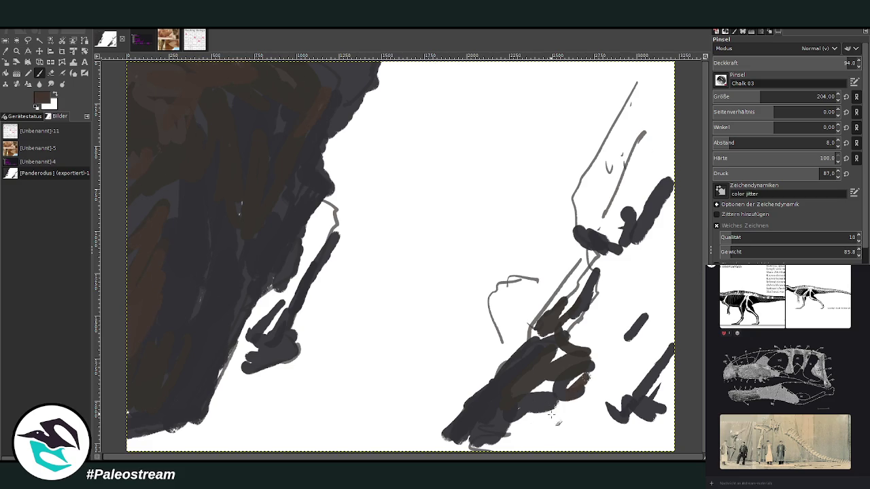
{"action": "left_click_drag", "start_coordinate": [585, 377], "coordinate": [489, 445]}
{"action": "left_click_drag", "start_coordinate": [628, 381], "coordinate": [598, 394]}
{"action": "mouse_move", "coordinate": [588, 435]}
{"action": "left_mouse_down"}
{"action": "mouse_move", "coordinate": [676, 393]}
{"action": "mouse_move", "coordinate": [635, 442]}
{"action": "left_mouse_up"}
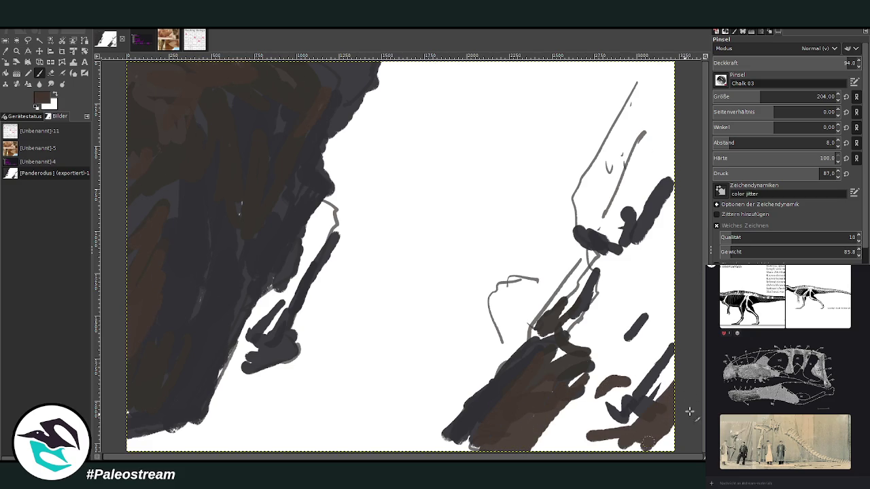
- Add brown strokes over the right slope, including its upper part
{"action": "left_click_drag", "start_coordinate": [673, 401], "coordinate": [656, 353]}
{"action": "left_click_drag", "start_coordinate": [673, 197], "coordinate": [619, 253]}
{"action": "left_click_drag", "start_coordinate": [632, 178], "coordinate": [615, 170]}
{"action": "mouse_move", "coordinate": [598, 235]}
{"action": "left_mouse_down"}
{"action": "mouse_move", "coordinate": [589, 206]}
{"action": "mouse_move", "coordinate": [581, 231]}
{"action": "left_mouse_up"}
{"action": "left_click_drag", "start_coordinate": [606, 211], "coordinate": [601, 238]}
{"action": "left_click_drag", "start_coordinate": [619, 171], "coordinate": [605, 231]}
{"action": "left_click_drag", "start_coordinate": [670, 143], "coordinate": [619, 194]}
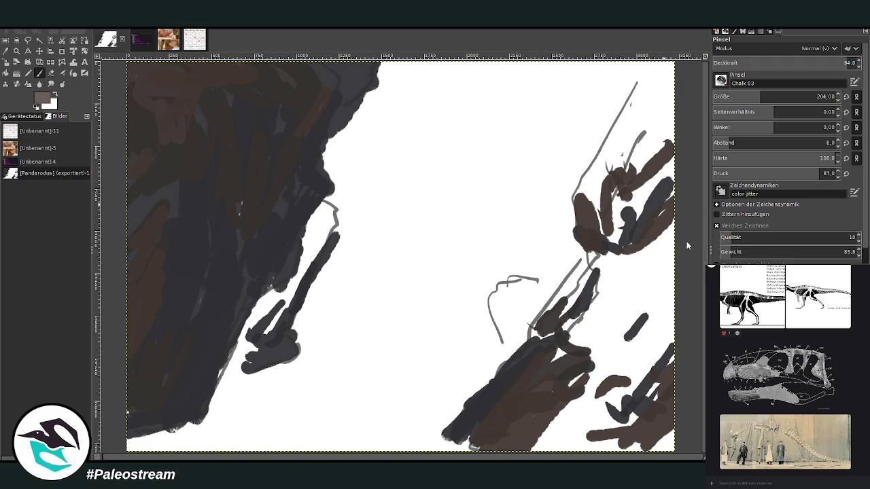
{"action": "mouse_move", "coordinate": [566, 321]}
{"action": "left_mouse_down"}
{"action": "mouse_move", "coordinate": [559, 311]}
{"action": "mouse_move", "coordinate": [534, 340]}
{"action": "left_mouse_up"}
- Paint grey-beige along the right slope's edge down to the bottom
{"action": "left_click_drag", "start_coordinate": [595, 259], "coordinate": [555, 309]}
{"action": "left_click_drag", "start_coordinate": [588, 343], "coordinate": [544, 370]}
{"action": "mouse_move", "coordinate": [578, 363]}
{"action": "left_mouse_down"}
{"action": "mouse_move", "coordinate": [537, 388]}
{"action": "mouse_move", "coordinate": [533, 405]}
{"action": "left_mouse_up"}
{"action": "left_click_drag", "start_coordinate": [541, 412], "coordinate": [509, 419]}
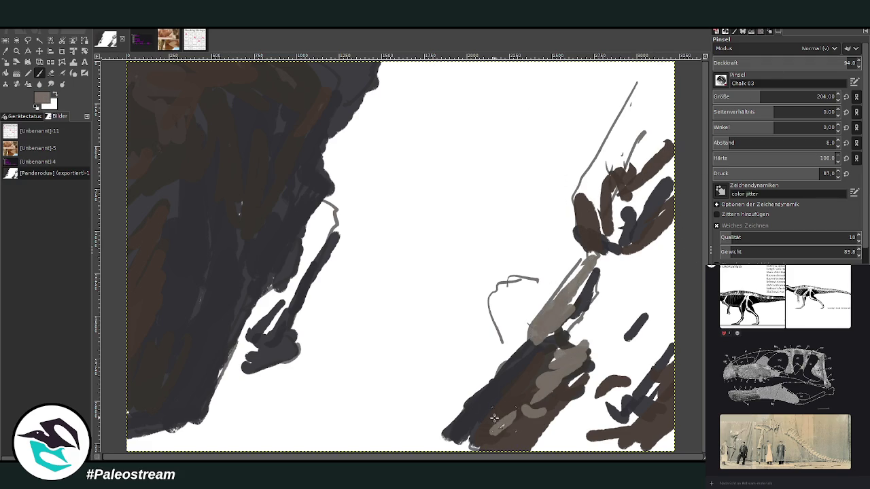
- Dab beige highlights and strokes on the left cliff and a few on the slope
{"action": "left_click_drag", "start_coordinate": [155, 123], "coordinate": [133, 138]}
{"action": "mouse_move", "coordinate": [182, 110]}
{"action": "left_mouse_down"}
{"action": "mouse_move", "coordinate": [167, 101]}
{"action": "mouse_move", "coordinate": [140, 106]}
{"action": "left_mouse_up"}
{"action": "left_click_drag", "start_coordinate": [203, 77], "coordinate": [157, 69]}
{"action": "mouse_move", "coordinate": [155, 164]}
{"action": "left_mouse_down"}
{"action": "mouse_move", "coordinate": [134, 198]}
{"action": "mouse_move", "coordinate": [139, 212]}
{"action": "left_mouse_up"}
{"action": "left_click_drag", "start_coordinate": [333, 206], "coordinate": [309, 228]}
{"action": "mouse_move", "coordinate": [530, 286]}
{"action": "left_mouse_down"}
{"action": "mouse_move", "coordinate": [496, 299]}
{"action": "mouse_move", "coordinate": [507, 336]}
{"action": "mouse_move", "coordinate": [554, 279]}
{"action": "left_mouse_up"}
- Enlarge the beige patch up the right slope to its top edge
{"action": "left_click_drag", "start_coordinate": [612, 282], "coordinate": [608, 260]}
{"action": "mouse_move", "coordinate": [574, 306]}
{"action": "left_mouse_down"}
{"action": "mouse_move", "coordinate": [619, 257]}
{"action": "mouse_move", "coordinate": [578, 340]}
{"action": "mouse_move", "coordinate": [639, 258]}
{"action": "left_mouse_up"}
{"action": "left_click_drag", "start_coordinate": [639, 292], "coordinate": [672, 235]}
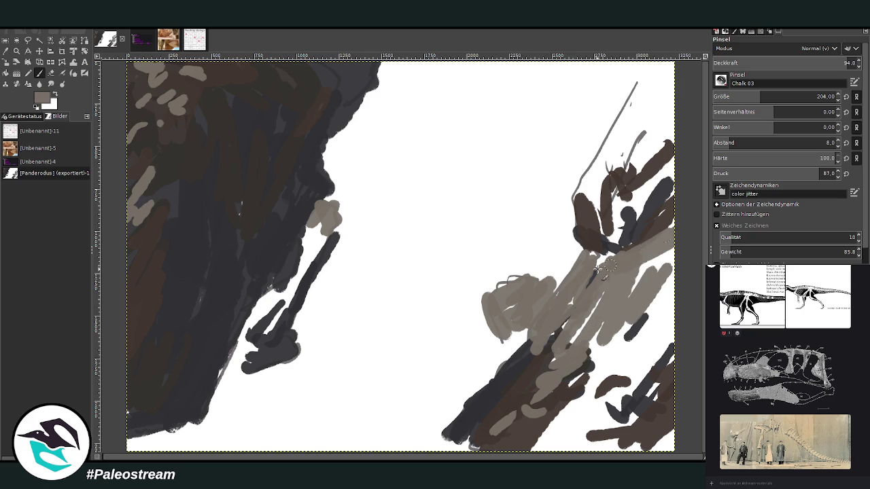
{"action": "mouse_move", "coordinate": [620, 218]}
{"action": "left_mouse_down"}
{"action": "mouse_move", "coordinate": [584, 184]}
{"action": "mouse_move", "coordinate": [646, 75]}
{"action": "mouse_move", "coordinate": [661, 108]}
{"action": "mouse_move", "coordinate": [653, 126]}
{"action": "mouse_move", "coordinate": [647, 94]}
{"action": "left_mouse_up"}
{"action": "mouse_move", "coordinate": [612, 204]}
{"action": "left_mouse_down"}
{"action": "mouse_move", "coordinate": [656, 178]}
{"action": "mouse_move", "coordinate": [639, 238]}
{"action": "mouse_move", "coordinate": [605, 285]}
{"action": "mouse_move", "coordinate": [598, 255]}
{"action": "mouse_move", "coordinate": [571, 312]}
{"action": "mouse_move", "coordinate": [599, 301]}
{"action": "mouse_move", "coordinate": [565, 394]}
{"action": "mouse_move", "coordinate": [617, 355]}
{"action": "mouse_move", "coordinate": [646, 283]}
{"action": "mouse_move", "coordinate": [663, 319]}
{"action": "mouse_move", "coordinate": [673, 262]}
{"action": "left_mouse_up"}
- Cover the lower-right brown strokes with beige, then sample the dark cliff colour
{"action": "left_click_drag", "start_coordinate": [632, 347], "coordinate": [557, 428]}
{"action": "mouse_move", "coordinate": [605, 388]}
{"action": "left_mouse_down"}
{"action": "mouse_move", "coordinate": [576, 438]}
{"action": "mouse_move", "coordinate": [632, 416]}
{"action": "mouse_move", "coordinate": [584, 449]}
{"action": "mouse_move", "coordinate": [649, 357]}
{"action": "left_mouse_up"}
{"action": "mouse_move", "coordinate": [564, 442]}
{"action": "left_mouse_down"}
{"action": "mouse_move", "coordinate": [663, 337]}
{"action": "mouse_move", "coordinate": [646, 291]}
{"action": "left_mouse_up"}
{"action": "left_click_drag", "start_coordinate": [605, 323], "coordinate": [586, 343]}
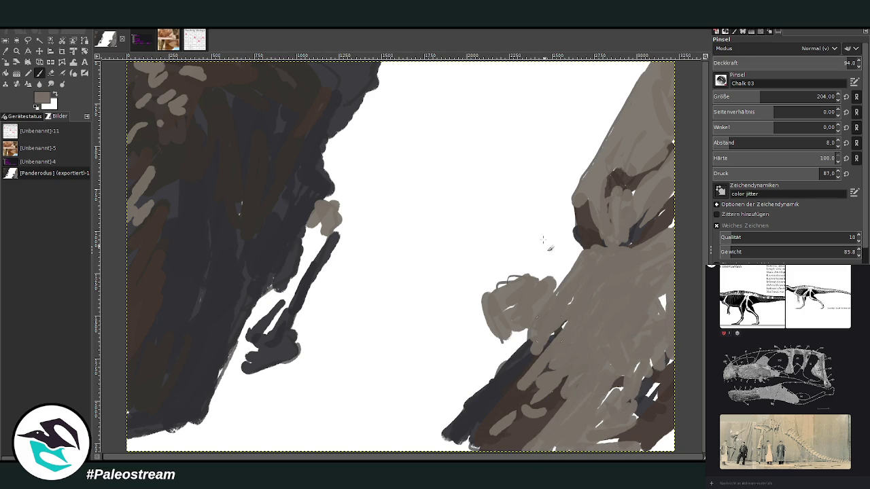
{"action": "left_click", "coordinate": [7, 52]}
{"action": "left_click", "coordinate": [310, 273]}
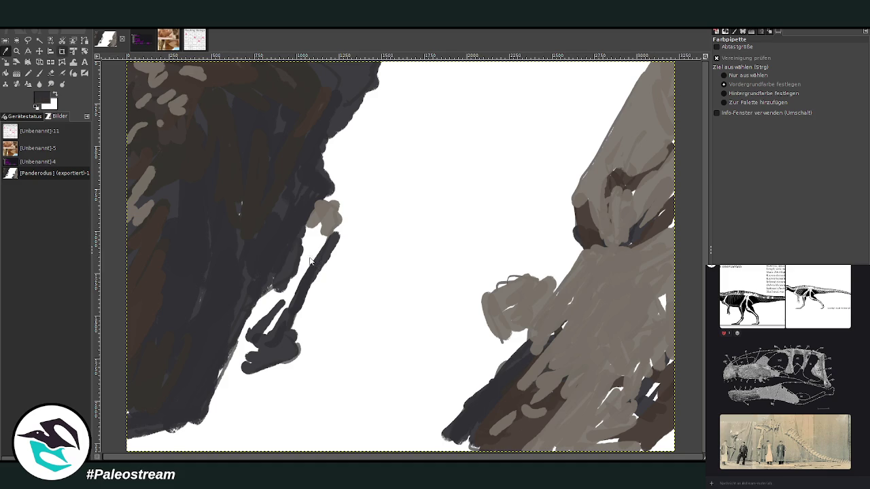
- Paint dark crevices and cracks across the upper and middle beige rock
{"action": "key", "text": "p"}
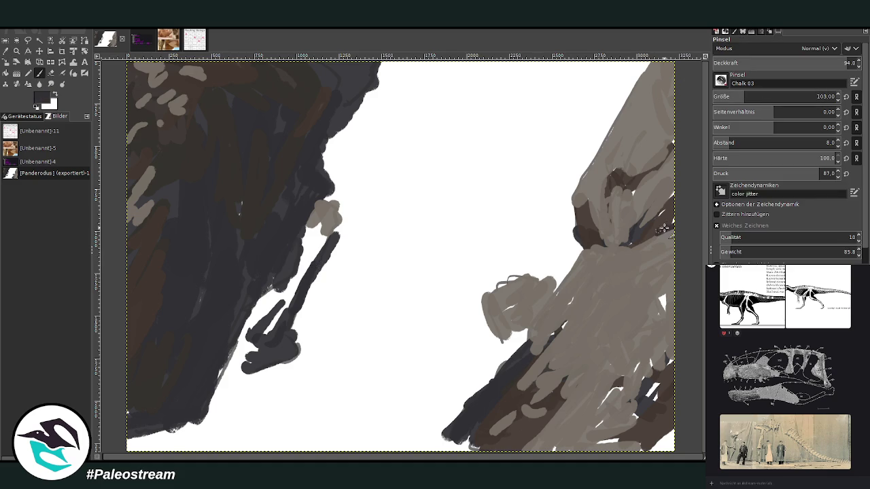
{"action": "mouse_move", "coordinate": [673, 198]}
{"action": "left_mouse_down"}
{"action": "mouse_move", "coordinate": [620, 190]}
{"action": "mouse_move", "coordinate": [646, 178]}
{"action": "mouse_move", "coordinate": [673, 139]}
{"action": "left_mouse_up"}
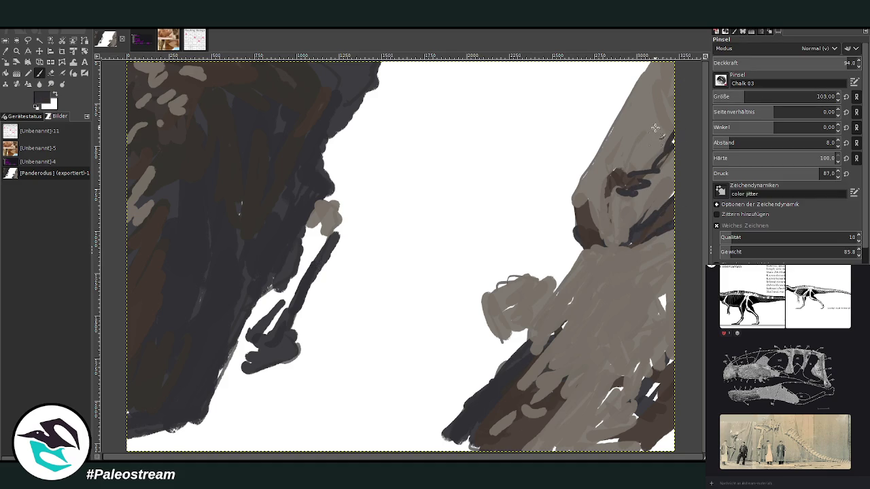
{"action": "left_click_drag", "start_coordinate": [631, 245], "coordinate": [619, 255]}
{"action": "left_click_drag", "start_coordinate": [600, 277], "coordinate": [597, 288]}
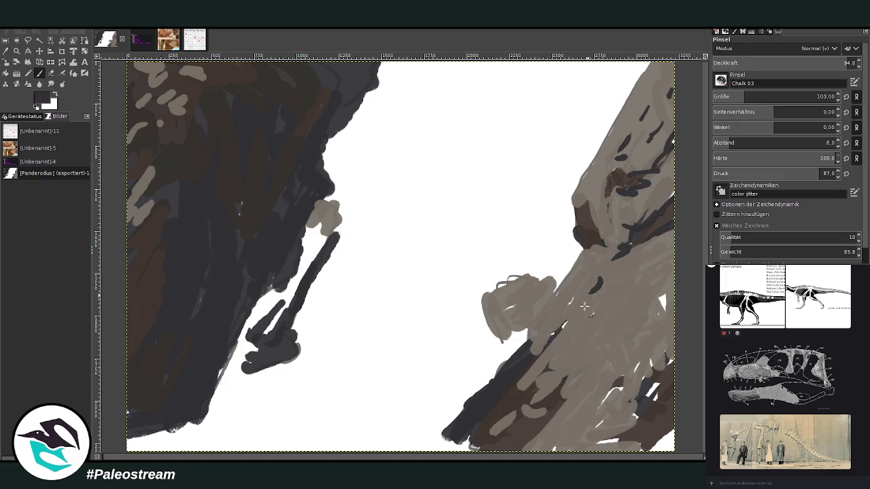
{"action": "mouse_move", "coordinate": [664, 305]}
{"action": "left_mouse_down"}
{"action": "mouse_move", "coordinate": [616, 322]}
{"action": "mouse_move", "coordinate": [571, 365]}
{"action": "left_mouse_up"}
{"action": "left_click_drag", "start_coordinate": [620, 382], "coordinate": [662, 363]}
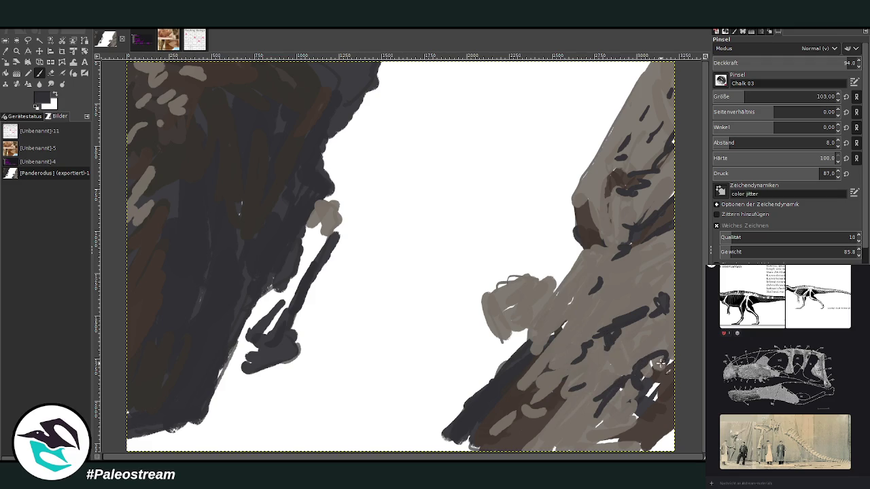
- Add dark marks along the lower rock, under the blob and at the ground edge
{"action": "left_click_drag", "start_coordinate": [578, 395], "coordinate": [516, 443]}
{"action": "mouse_move", "coordinate": [676, 422]}
{"action": "left_mouse_down"}
{"action": "mouse_move", "coordinate": [643, 451]}
{"action": "mouse_move", "coordinate": [593, 443]}
{"action": "left_mouse_up"}
{"action": "mouse_move", "coordinate": [643, 389]}
{"action": "left_mouse_down"}
{"action": "mouse_move", "coordinate": [673, 357]}
{"action": "mouse_move", "coordinate": [650, 367]}
{"action": "left_mouse_up"}
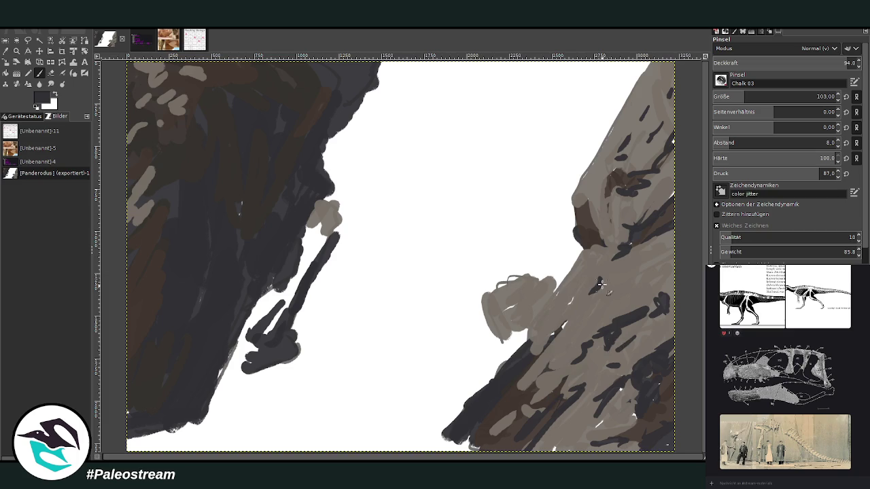
{"action": "left_click_drag", "start_coordinate": [504, 325], "coordinate": [516, 331]}
{"action": "left_click_drag", "start_coordinate": [469, 437], "coordinate": [459, 441]}
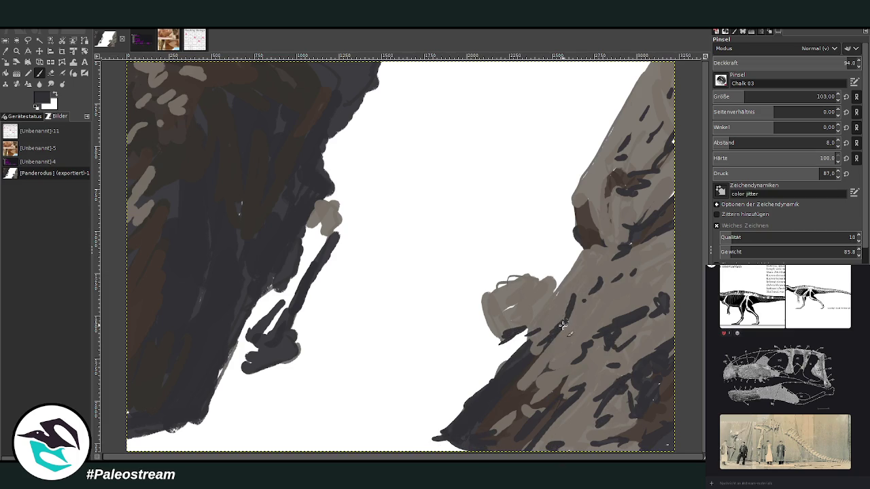
{"action": "mouse_move", "coordinate": [592, 213]}
{"action": "left_mouse_down"}
{"action": "mouse_move", "coordinate": [597, 196]}
{"action": "mouse_move", "coordinate": [619, 219]}
{"action": "left_mouse_up"}
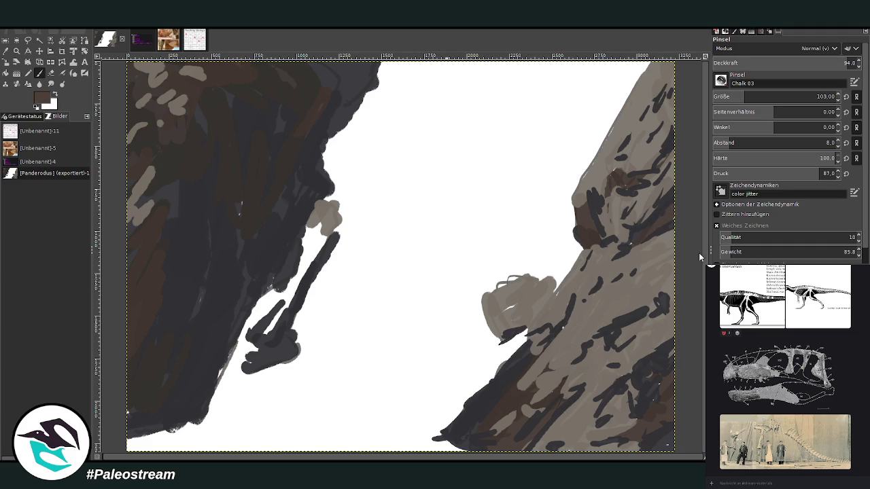
- At brush size 72, paint brown and tan strokes over the right rock
{"action": "left_click_drag", "start_coordinate": [755, 96], "coordinate": [742, 79]}
{"action": "left_click_drag", "start_coordinate": [605, 190], "coordinate": [680, 117]}
{"action": "left_click_drag", "start_coordinate": [597, 393], "coordinate": [538, 396]}
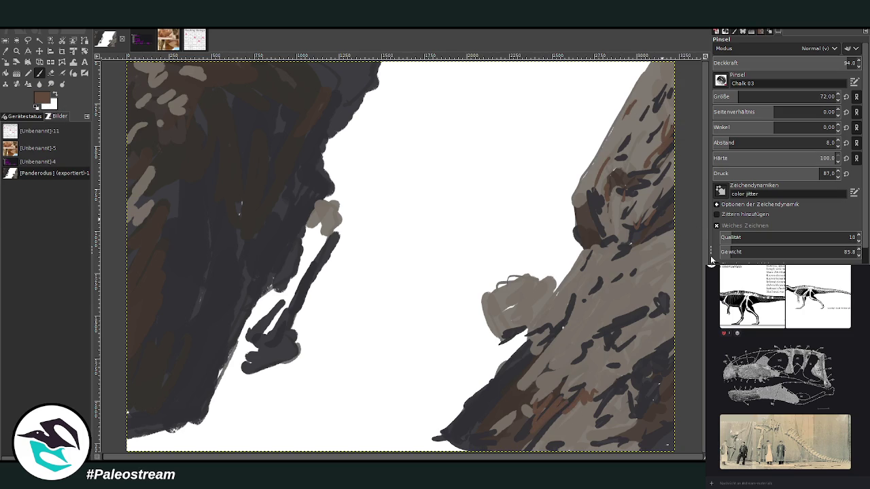
{"action": "mouse_move", "coordinate": [616, 353]}
{"action": "left_mouse_down"}
{"action": "mouse_move", "coordinate": [652, 348]}
{"action": "mouse_move", "coordinate": [544, 302]}
{"action": "mouse_move", "coordinate": [527, 321]}
{"action": "mouse_move", "coordinate": [552, 291]}
{"action": "mouse_move", "coordinate": [518, 283]}
{"action": "left_mouse_up"}
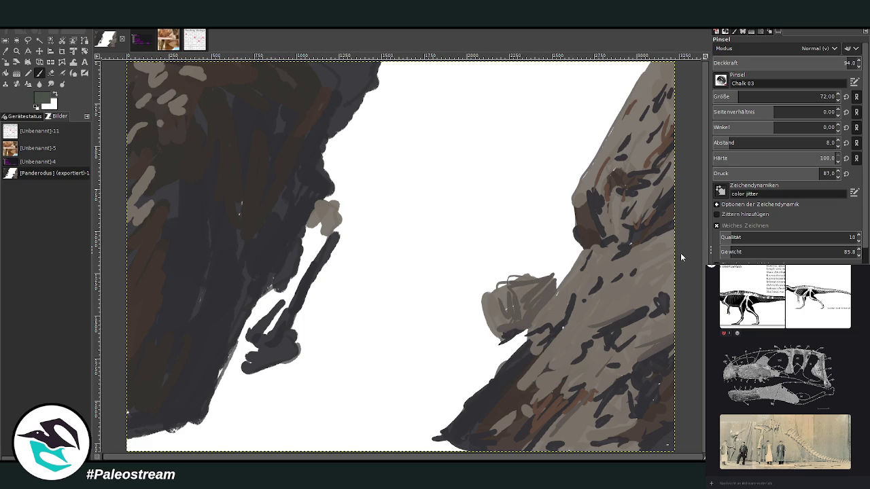
- At brush size 213, paint green patches along the rock's base and middle slope
{"action": "left_click_drag", "start_coordinate": [738, 96], "coordinate": [762, 96]}
{"action": "left_click_drag", "start_coordinate": [509, 444], "coordinate": [449, 437]}
{"action": "mouse_move", "coordinate": [564, 443]}
{"action": "left_mouse_down"}
{"action": "mouse_move", "coordinate": [594, 435]}
{"action": "mouse_move", "coordinate": [582, 404]}
{"action": "mouse_move", "coordinate": [549, 398]}
{"action": "left_mouse_up"}
{"action": "left_click_drag", "start_coordinate": [649, 343], "coordinate": [669, 326]}
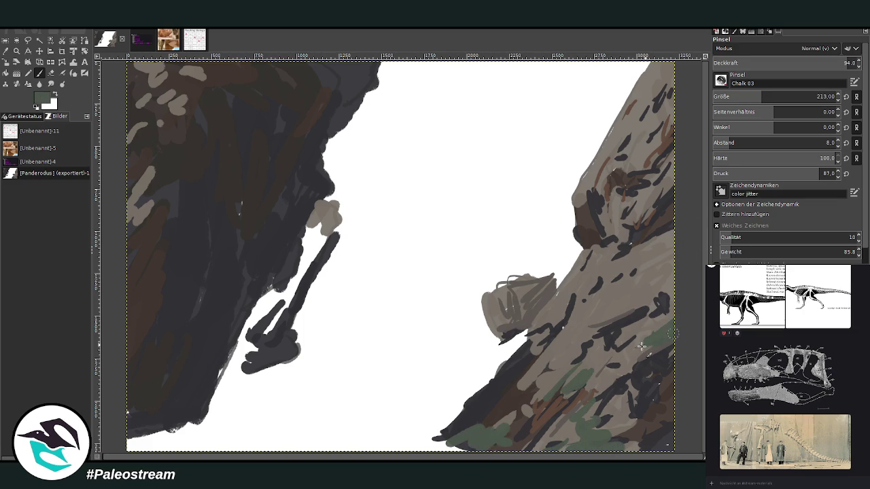
- Finish green patches on the middle slope and boulder, then pick a near-black colour
{"action": "left_click_drag", "start_coordinate": [619, 367], "coordinate": [598, 378]}
{"action": "left_click_drag", "start_coordinate": [509, 329], "coordinate": [521, 331]}
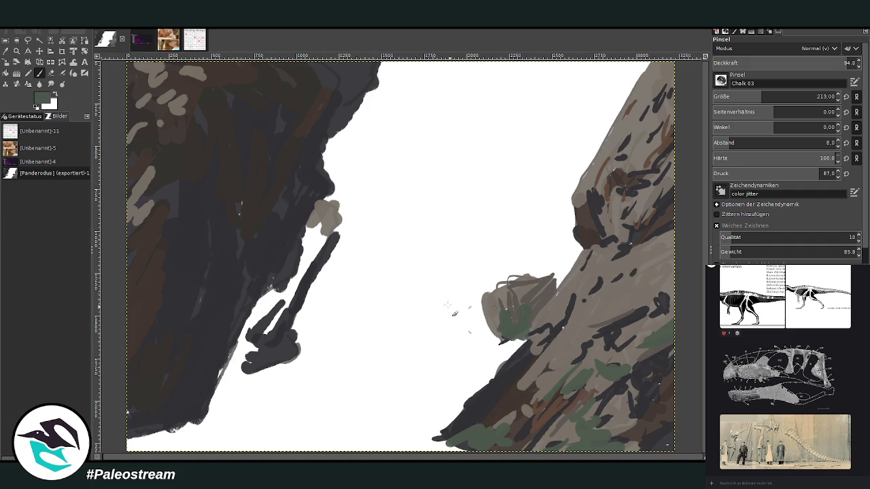
{"action": "key", "text": "o"}
{"action": "left_click", "coordinate": [252, 106]}
{"action": "left_click", "coordinate": [39, 73]}
- Darken the left cliff at size 113, then add reddish-brown strokes at size 194, opacity 42.3
{"action": "left_click", "coordinate": [746, 96]}
{"action": "mouse_move", "coordinate": [267, 308]}
{"action": "left_mouse_down"}
{"action": "mouse_move", "coordinate": [245, 348]}
{"action": "mouse_move", "coordinate": [248, 325]}
{"action": "mouse_move", "coordinate": [292, 272]}
{"action": "mouse_move", "coordinate": [324, 212]}
{"action": "mouse_move", "coordinate": [265, 343]}
{"action": "mouse_move", "coordinate": [260, 305]}
{"action": "mouse_move", "coordinate": [245, 361]}
{"action": "mouse_move", "coordinate": [286, 350]}
{"action": "left_mouse_up"}
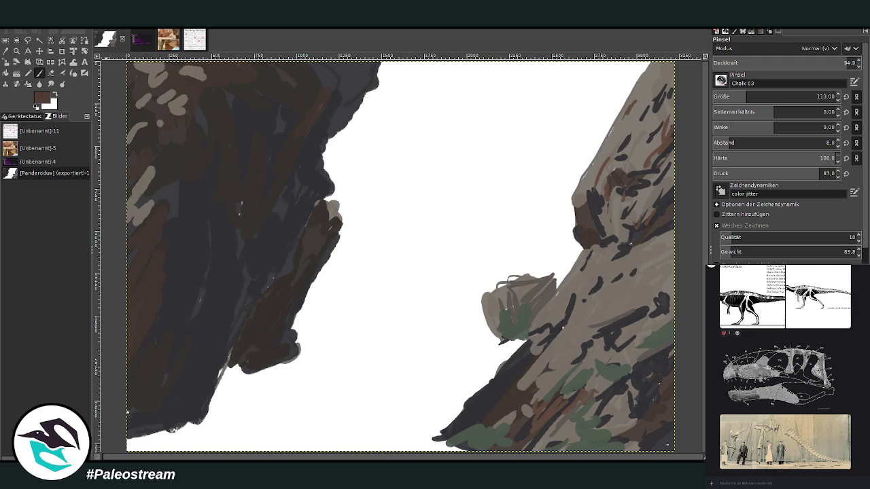
{"action": "left_click_drag", "start_coordinate": [748, 95], "coordinate": [758, 95]}
{"action": "left_click_drag", "start_coordinate": [836, 63], "coordinate": [773, 62]}
{"action": "left_click_drag", "start_coordinate": [242, 346], "coordinate": [279, 322]}
{"action": "left_click_drag", "start_coordinate": [200, 357], "coordinate": [132, 408]}
{"action": "mouse_move", "coordinate": [207, 280]}
{"action": "left_mouse_down"}
{"action": "mouse_move", "coordinate": [133, 392]}
{"action": "mouse_move", "coordinate": [138, 413]}
{"action": "left_mouse_up"}
- Sample a darker grey-brown, white, then a rock grey from the painting
{"action": "key", "text": "o"}
{"action": "left_click", "coordinate": [211, 274]}
{"action": "left_click", "coordinate": [235, 408]}
{"action": "key", "text": "p"}
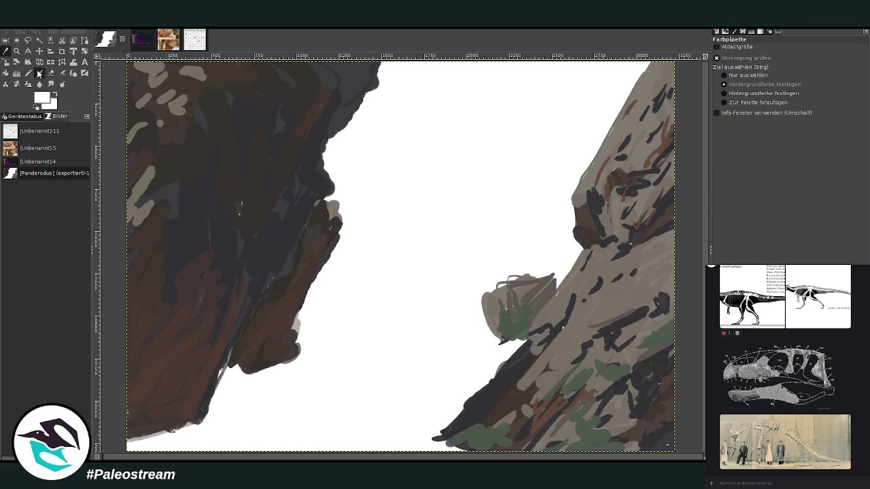
{"action": "left_click", "coordinate": [681, 226], "text": "ctrl"}
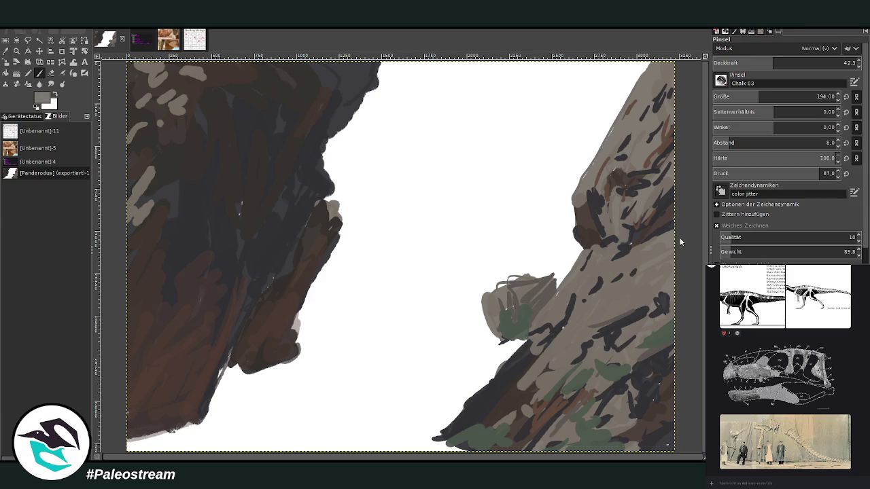
- At size 379 and opacity 74.1, paint grey ground out from the left cliff's base
{"action": "left_click_drag", "start_coordinate": [723, 96], "coordinate": [782, 96]}
{"action": "left_click_drag", "start_coordinate": [773, 63], "coordinate": [841, 63]}
{"action": "mouse_move", "coordinate": [184, 439]}
{"action": "left_mouse_down"}
{"action": "mouse_move", "coordinate": [259, 428]}
{"action": "mouse_move", "coordinate": [136, 441]}
{"action": "left_mouse_up"}
{"action": "mouse_move", "coordinate": [197, 435]}
{"action": "left_mouse_down"}
{"action": "mouse_move", "coordinate": [439, 445]}
{"action": "mouse_move", "coordinate": [278, 440]}
{"action": "mouse_move", "coordinate": [327, 430]}
{"action": "mouse_move", "coordinate": [197, 425]}
{"action": "left_mouse_up"}
{"action": "mouse_move", "coordinate": [144, 444]}
{"action": "left_mouse_down"}
{"action": "mouse_move", "coordinate": [267, 442]}
{"action": "mouse_move", "coordinate": [245, 422]}
{"action": "mouse_move", "coordinate": [197, 418]}
{"action": "mouse_move", "coordinate": [234, 371]}
{"action": "mouse_move", "coordinate": [216, 402]}
{"action": "mouse_move", "coordinate": [224, 374]}
{"action": "mouse_move", "coordinate": [292, 388]}
{"action": "mouse_move", "coordinate": [225, 377]}
{"action": "mouse_move", "coordinate": [292, 398]}
{"action": "left_mouse_up"}
{"action": "mouse_move", "coordinate": [292, 398]}
{"action": "left_mouse_down"}
{"action": "mouse_move", "coordinate": [234, 396]}
{"action": "mouse_move", "coordinate": [326, 425]}
{"action": "mouse_move", "coordinate": [354, 407]}
{"action": "mouse_move", "coordinate": [422, 432]}
{"action": "mouse_move", "coordinate": [254, 423]}
{"action": "left_mouse_up"}
{"action": "key", "text": "p"}
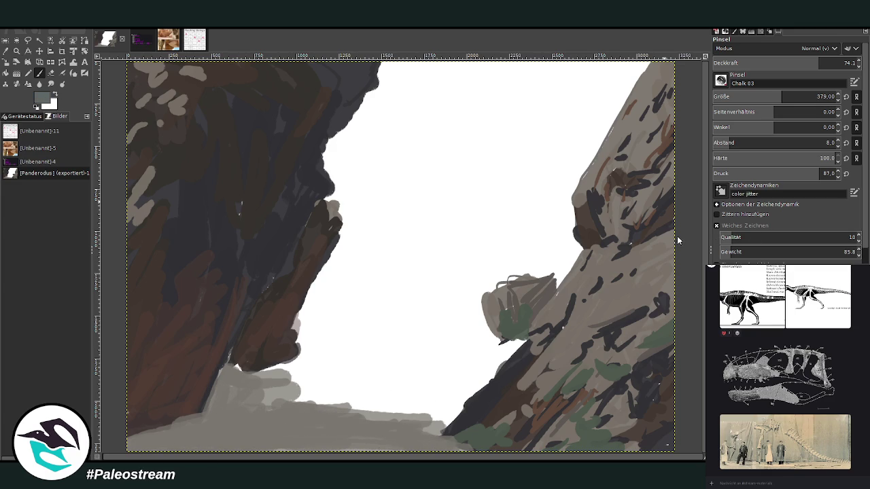
- Lower opacity to 40.1 and paint grey-blue strokes on the lower-left ground
{"action": "left_click", "coordinate": [765, 63]}
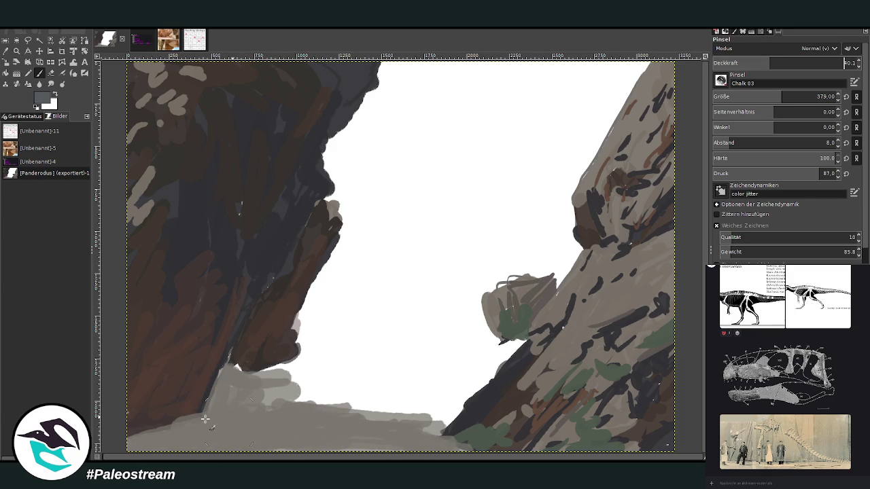
{"action": "left_click_drag", "start_coordinate": [257, 408], "coordinate": [146, 439]}
{"action": "left_click_drag", "start_coordinate": [258, 391], "coordinate": [211, 422]}
{"action": "left_click_drag", "start_coordinate": [234, 380], "coordinate": [218, 415]}
- At opacity 55.8 and size 200, streak grey-blue and darker grey across the ground
{"action": "left_click", "coordinate": [792, 63]}
{"action": "left_click", "coordinate": [760, 97]}
{"action": "mouse_move", "coordinate": [299, 408]}
{"action": "left_mouse_down"}
{"action": "mouse_move", "coordinate": [239, 398]}
{"action": "mouse_move", "coordinate": [289, 382]}
{"action": "mouse_move", "coordinate": [231, 374]}
{"action": "mouse_move", "coordinate": [218, 393]}
{"action": "mouse_move", "coordinate": [292, 372]}
{"action": "mouse_move", "coordinate": [220, 387]}
{"action": "mouse_move", "coordinate": [360, 401]}
{"action": "left_mouse_up"}
{"action": "left_click_drag", "start_coordinate": [259, 396], "coordinate": [391, 397]}
{"action": "left_click_drag", "start_coordinate": [307, 395], "coordinate": [430, 396]}
{"action": "mouse_move", "coordinate": [379, 388]}
{"action": "left_mouse_down"}
{"action": "mouse_move", "coordinate": [271, 397]}
{"action": "mouse_move", "coordinate": [217, 421]}
{"action": "left_mouse_up"}
{"action": "left_click_drag", "start_coordinate": [319, 435], "coordinate": [181, 417]}
- Paint a pale light-blue strip along the bottom edge at opacities 75.4 and 33.4
{"action": "left_click", "coordinate": [653, 216], "text": "ctrl"}
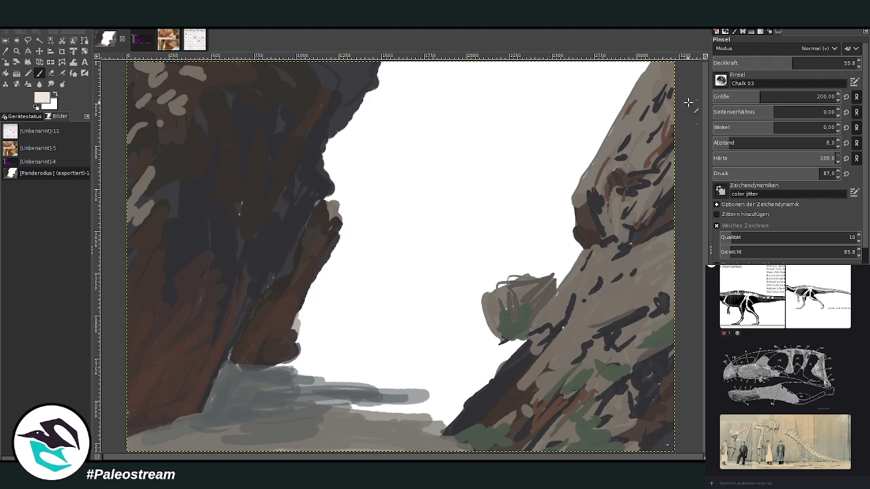
{"action": "left_click_drag", "start_coordinate": [792, 62], "coordinate": [820, 63]}
{"action": "left_click_drag", "start_coordinate": [469, 450], "coordinate": [432, 451]}
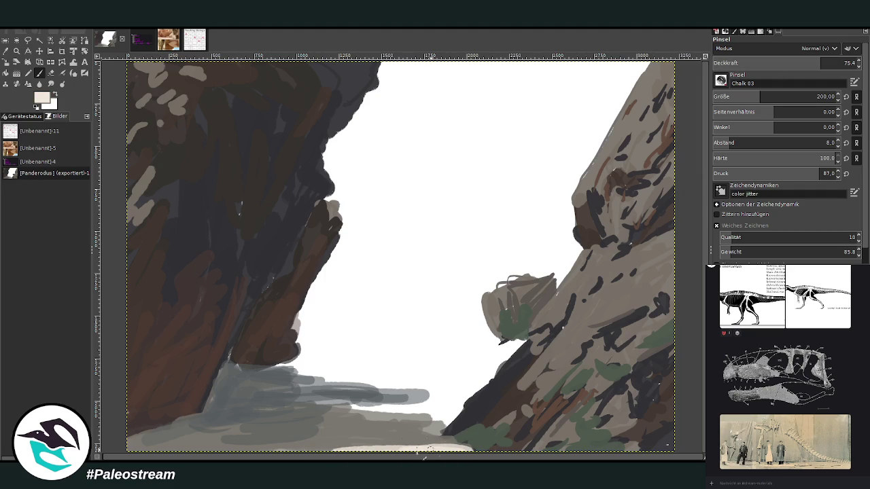
{"action": "left_click_drag", "start_coordinate": [272, 450], "coordinate": [184, 449]}
{"action": "left_click", "coordinate": [759, 62]}
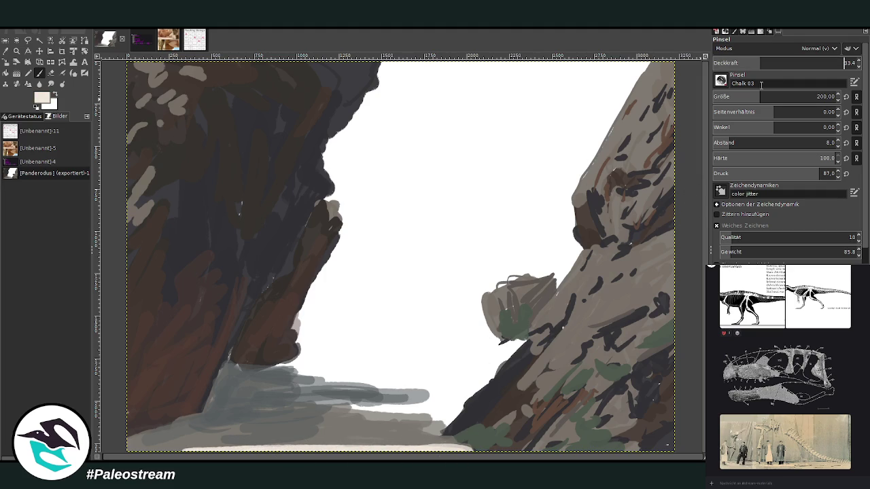
{"action": "mouse_move", "coordinate": [454, 442]}
{"action": "left_mouse_down"}
{"action": "mouse_move", "coordinate": [310, 443]}
{"action": "mouse_move", "coordinate": [342, 445]}
{"action": "left_mouse_up"}
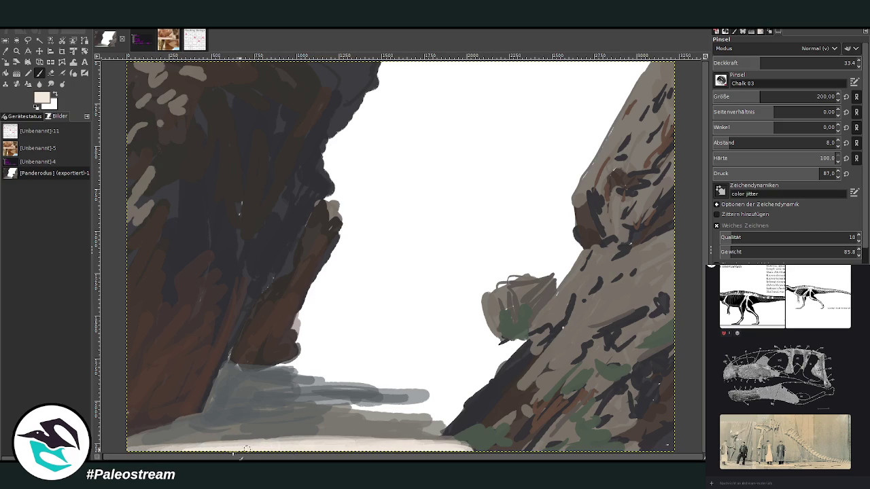
{"action": "left_click_drag", "start_coordinate": [229, 457], "coordinate": [170, 454]}
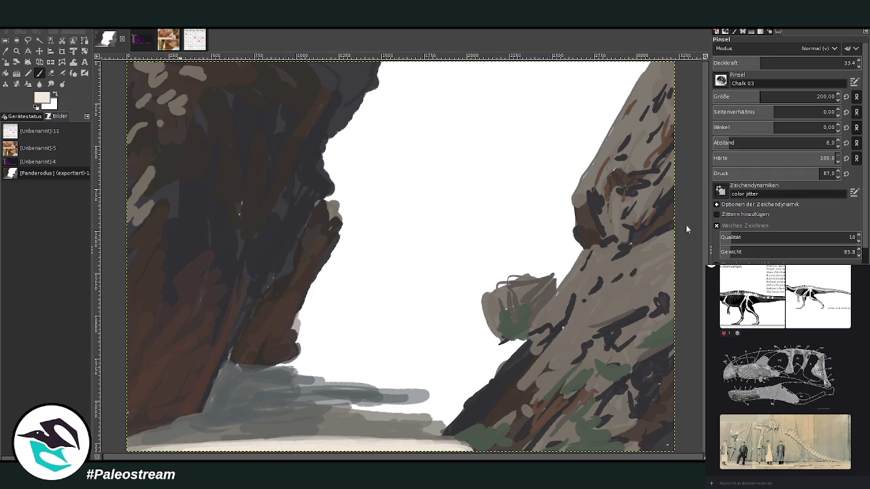
- Add more light strokes along the bottom at size 89 and zoom out to the whole painting
{"action": "left_click_drag", "start_coordinate": [760, 97], "coordinate": [741, 96]}
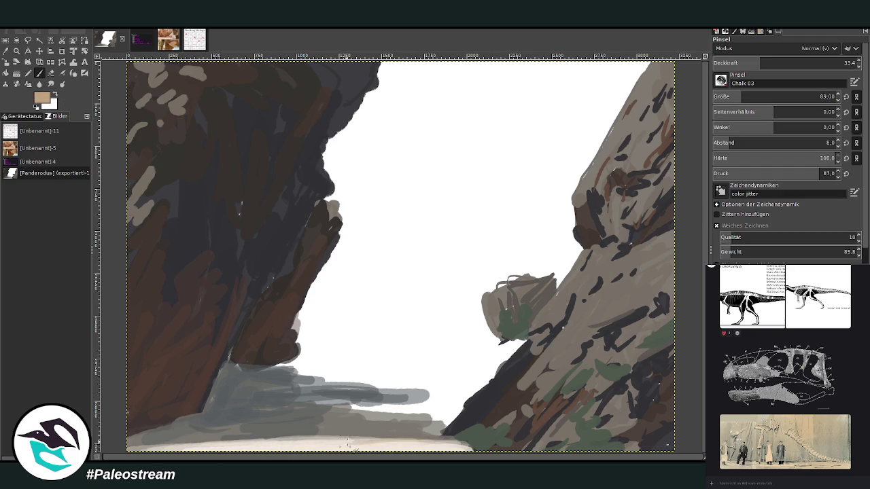
{"action": "left_click_drag", "start_coordinate": [350, 438], "coordinate": [153, 446]}
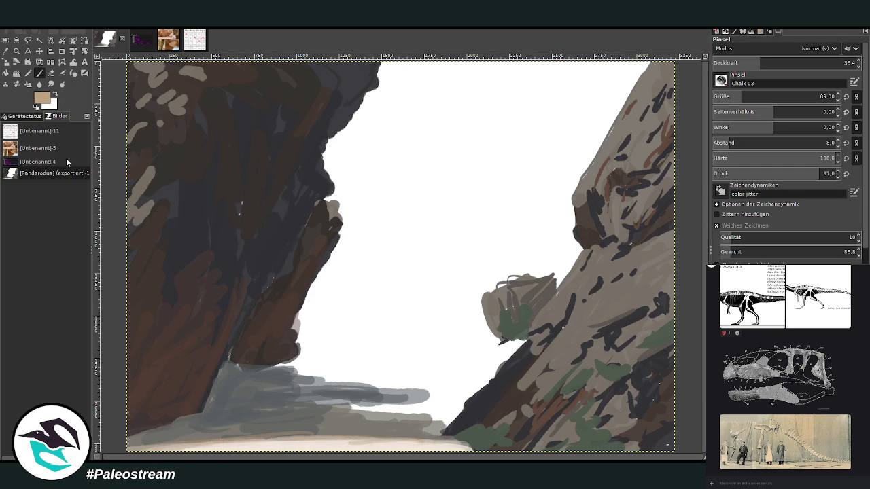
{"action": "key", "text": "minus"}
{"action": "key", "text": "minus"}
{"action": "left_click", "coordinate": [16, 50]}
{"action": "mouse_move", "coordinate": [305, 132]}
{"action": "left_mouse_down"}
{"action": "mouse_move", "coordinate": [476, 329]}
{"action": "mouse_move", "coordinate": [486, 358]}
{"action": "left_mouse_up"}
- Paint sampled light grey highlights at 62.5 opacity on the right rock face, boulder and left cliff edge
{"action": "key", "text": "o"}
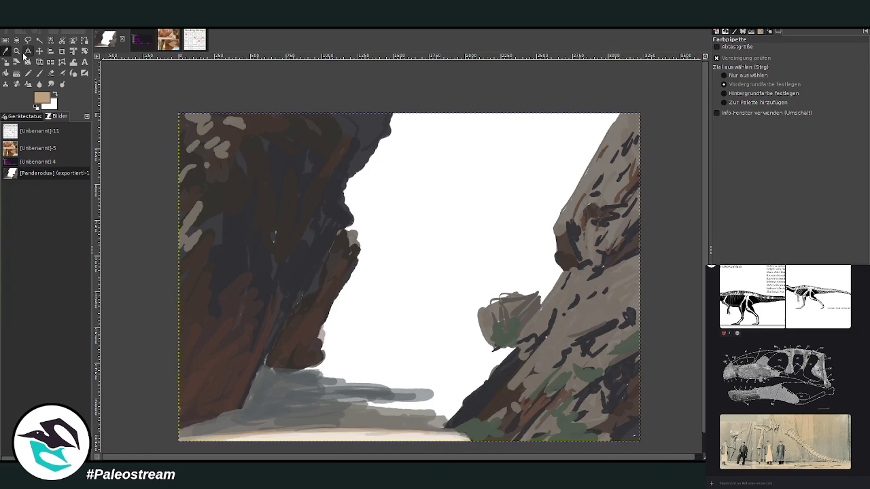
{"action": "left_click", "coordinate": [202, 117]}
{"action": "key", "text": "p"}
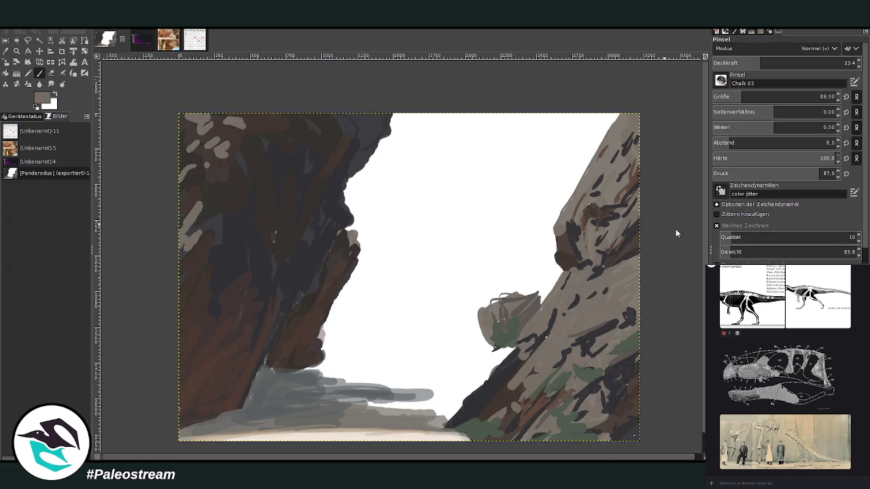
{"action": "left_click", "coordinate": [804, 63]}
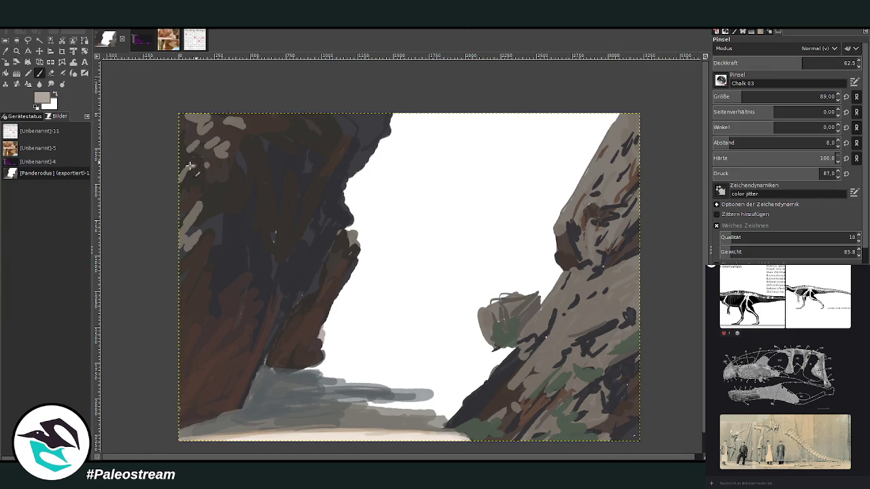
{"action": "mouse_move", "coordinate": [571, 297]}
{"action": "left_mouse_down"}
{"action": "mouse_move", "coordinate": [552, 309]}
{"action": "mouse_move", "coordinate": [602, 299]}
{"action": "mouse_move", "coordinate": [623, 265]}
{"action": "left_mouse_up"}
{"action": "left_click_drag", "start_coordinate": [330, 253], "coordinate": [348, 204]}
{"action": "mouse_move", "coordinate": [504, 302]}
{"action": "left_mouse_down"}
{"action": "mouse_move", "coordinate": [490, 309]}
{"action": "mouse_move", "coordinate": [524, 296]}
{"action": "mouse_move", "coordinate": [516, 302]}
{"action": "left_mouse_up"}
{"action": "mouse_move", "coordinate": [549, 374]}
{"action": "left_mouse_down"}
{"action": "mouse_move", "coordinate": [625, 337]}
{"action": "mouse_move", "coordinate": [635, 271]}
{"action": "mouse_move", "coordinate": [591, 197]}
{"action": "mouse_move", "coordinate": [629, 136]}
{"action": "left_mouse_up"}
{"action": "mouse_move", "coordinate": [591, 174]}
{"action": "left_mouse_down"}
{"action": "mouse_move", "coordinate": [633, 108]}
{"action": "mouse_move", "coordinate": [580, 231]}
{"action": "left_mouse_up"}
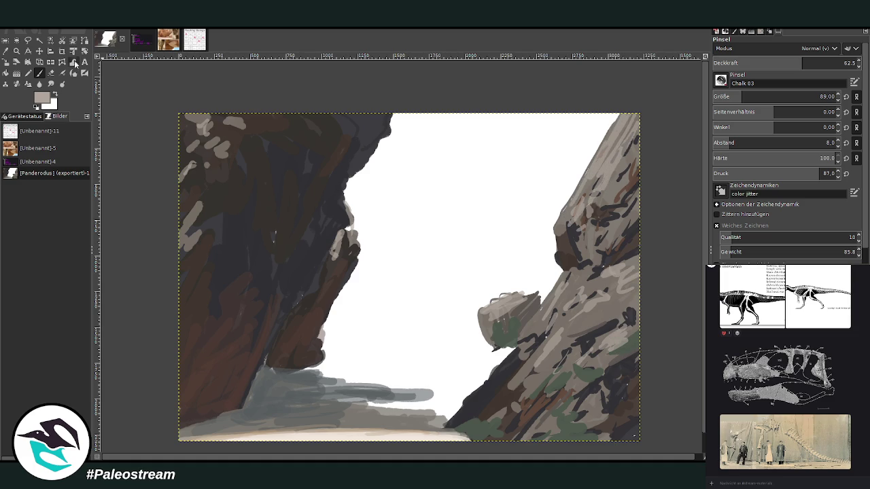
- Paint the ground in a sampled dark grey at 81.4 opacity, covering its dark brown edges
{"action": "left_click", "coordinate": [6, 51]}
{"action": "left_click", "coordinate": [320, 412]}
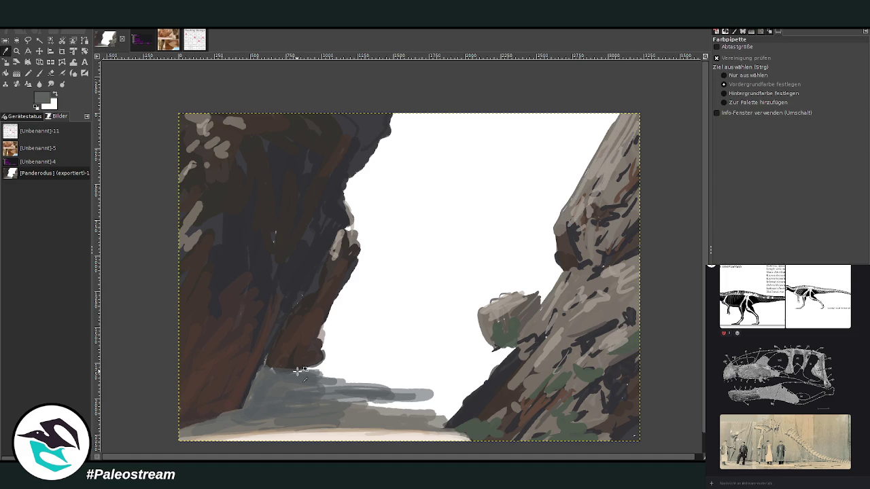
{"action": "left_click", "coordinate": [38, 74]}
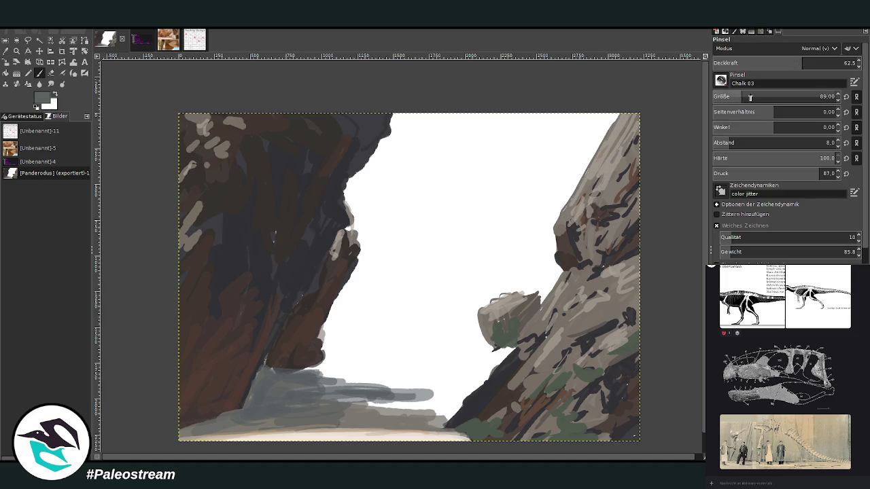
{"action": "left_click_drag", "start_coordinate": [813, 64], "coordinate": [832, 64]}
{"action": "mouse_move", "coordinate": [350, 382]}
{"action": "left_mouse_down"}
{"action": "mouse_move", "coordinate": [384, 380]}
{"action": "mouse_move", "coordinate": [312, 371]}
{"action": "mouse_move", "coordinate": [408, 367]}
{"action": "left_mouse_up"}
{"action": "mouse_move", "coordinate": [326, 371]}
{"action": "left_mouse_down"}
{"action": "mouse_move", "coordinate": [416, 378]}
{"action": "mouse_move", "coordinate": [312, 393]}
{"action": "mouse_move", "coordinate": [385, 394]}
{"action": "mouse_move", "coordinate": [383, 410]}
{"action": "mouse_move", "coordinate": [459, 406]}
{"action": "mouse_move", "coordinate": [464, 394]}
{"action": "mouse_move", "coordinate": [380, 375]}
{"action": "mouse_move", "coordinate": [425, 378]}
{"action": "mouse_move", "coordinate": [410, 373]}
{"action": "mouse_move", "coordinate": [331, 373]}
{"action": "left_mouse_up"}
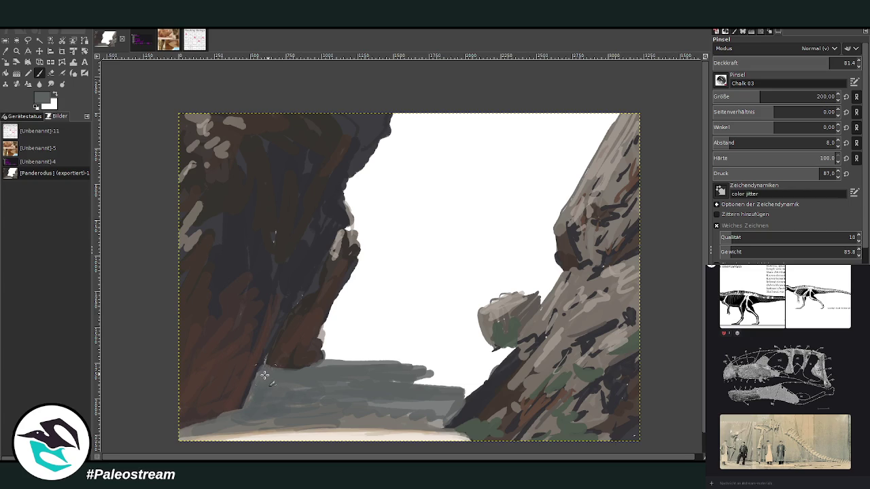
{"action": "left_click_drag", "start_coordinate": [257, 393], "coordinate": [198, 427]}
{"action": "mouse_move", "coordinate": [310, 400]}
{"action": "left_mouse_down"}
{"action": "mouse_move", "coordinate": [469, 394]}
{"action": "mouse_move", "coordinate": [398, 404]}
{"action": "mouse_move", "coordinate": [448, 397]}
{"action": "mouse_move", "coordinate": [359, 381]}
{"action": "left_mouse_up"}
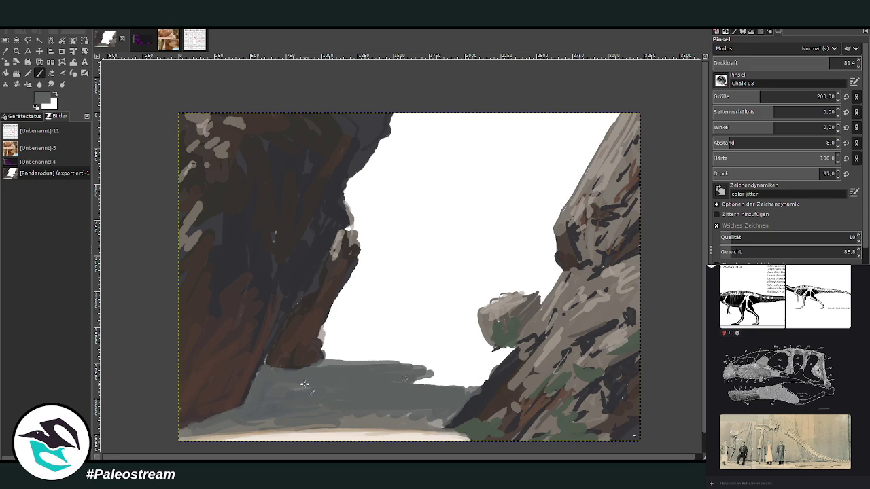
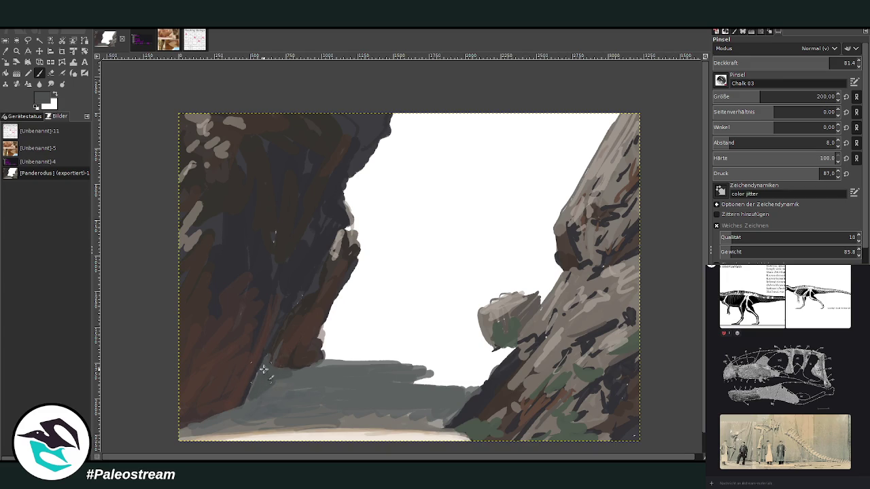
- At about 44% opacity, paint sampled light beige haze over the grey ground's far edge
{"action": "left_click", "coordinate": [776, 62]}
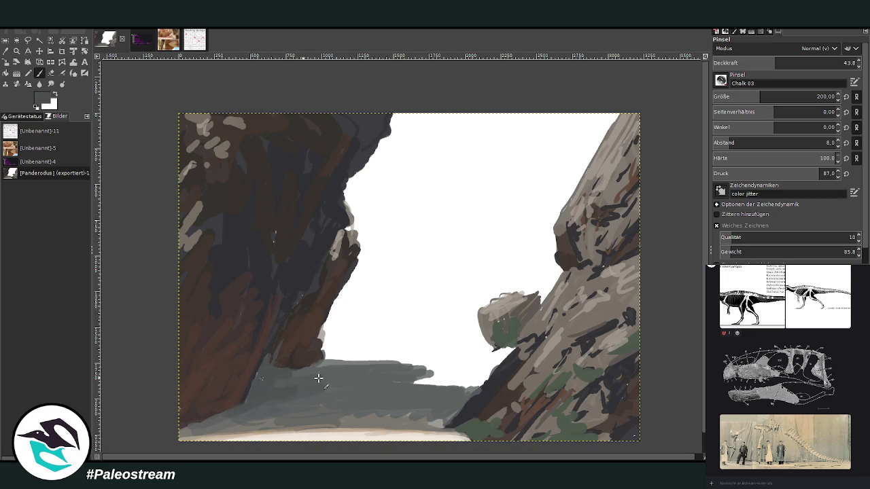
{"action": "key", "text": "o"}
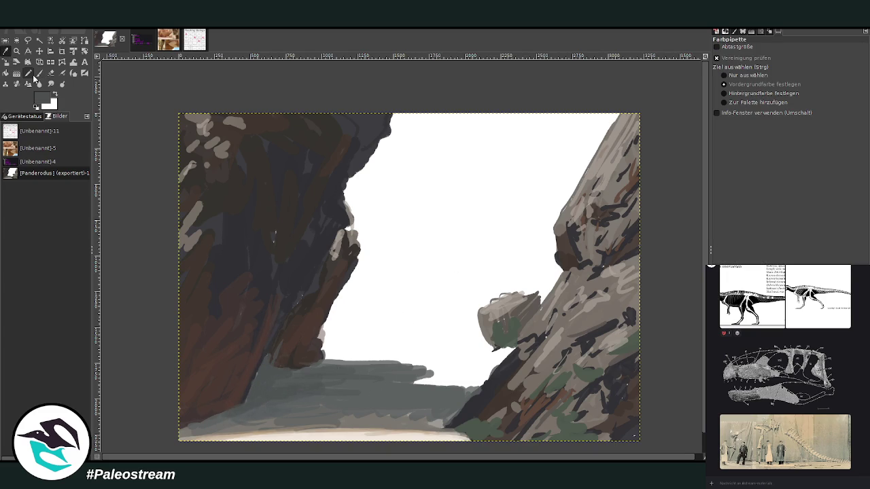
{"action": "left_click", "coordinate": [387, 435]}
{"action": "left_click", "coordinate": [40, 74]}
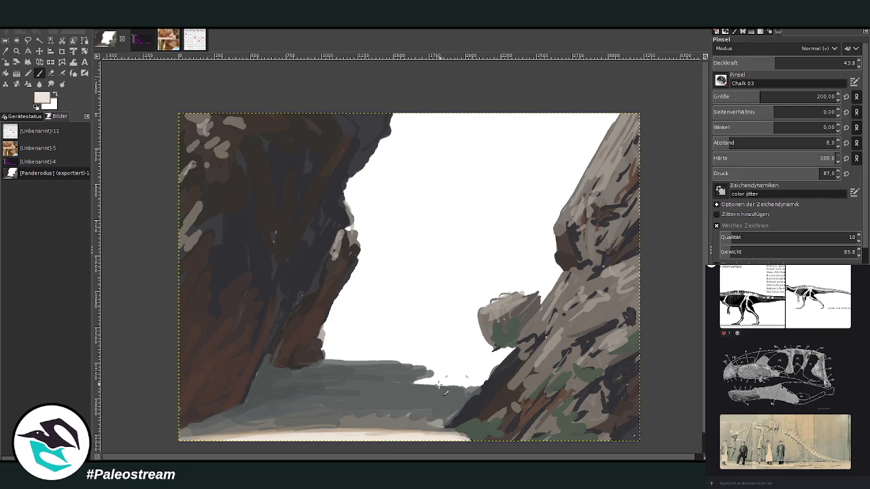
{"action": "left_click_drag", "start_coordinate": [454, 384], "coordinate": [408, 383]}
{"action": "mouse_move", "coordinate": [471, 384]}
{"action": "left_mouse_down"}
{"action": "mouse_move", "coordinate": [449, 357]}
{"action": "mouse_move", "coordinate": [501, 354]}
{"action": "mouse_move", "coordinate": [348, 354]}
{"action": "left_mouse_up"}
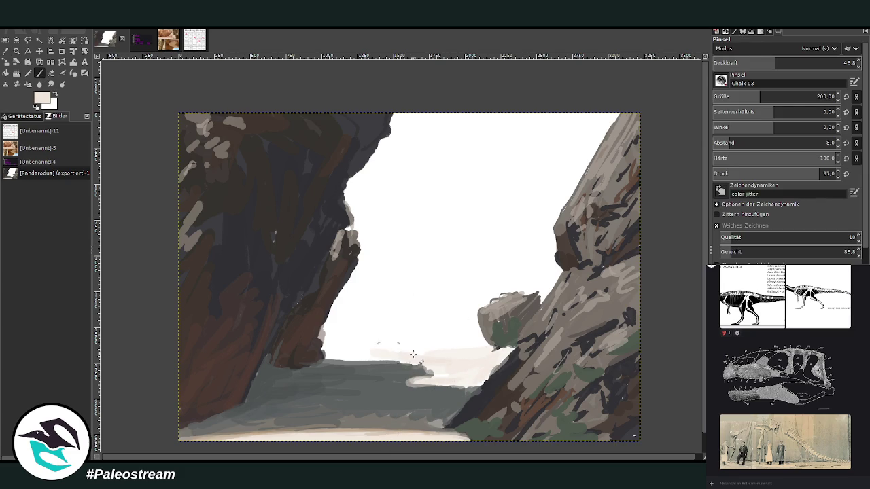
- At about 69% opacity, spread the pale haze over the boulder and up into the sky
{"action": "left_click", "coordinate": [803, 60]}
{"action": "left_click_drag", "start_coordinate": [804, 60], "coordinate": [812, 60]}
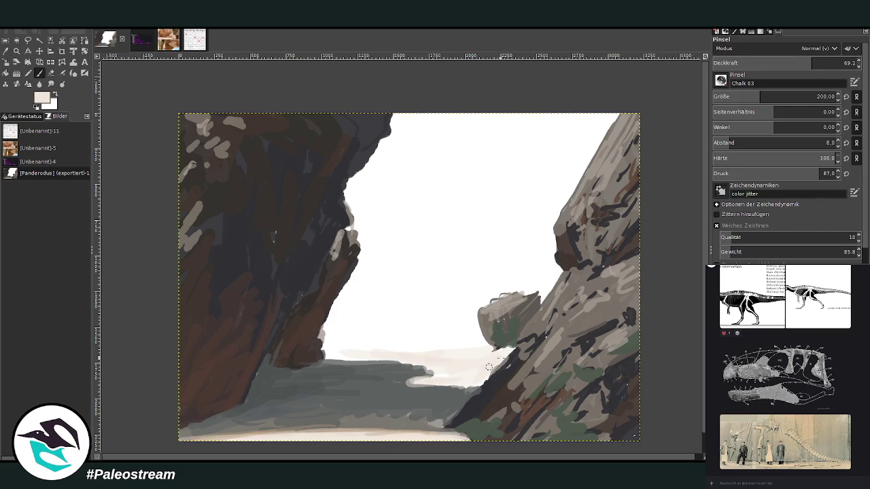
{"action": "mouse_move", "coordinate": [461, 380]}
{"action": "left_mouse_down"}
{"action": "mouse_move", "coordinate": [402, 378]}
{"action": "mouse_move", "coordinate": [334, 356]}
{"action": "mouse_move", "coordinate": [336, 312]}
{"action": "mouse_move", "coordinate": [358, 305]}
{"action": "mouse_move", "coordinate": [381, 331]}
{"action": "mouse_move", "coordinate": [445, 347]}
{"action": "mouse_move", "coordinate": [475, 329]}
{"action": "mouse_move", "coordinate": [465, 295]}
{"action": "mouse_move", "coordinate": [490, 300]}
{"action": "left_mouse_up"}
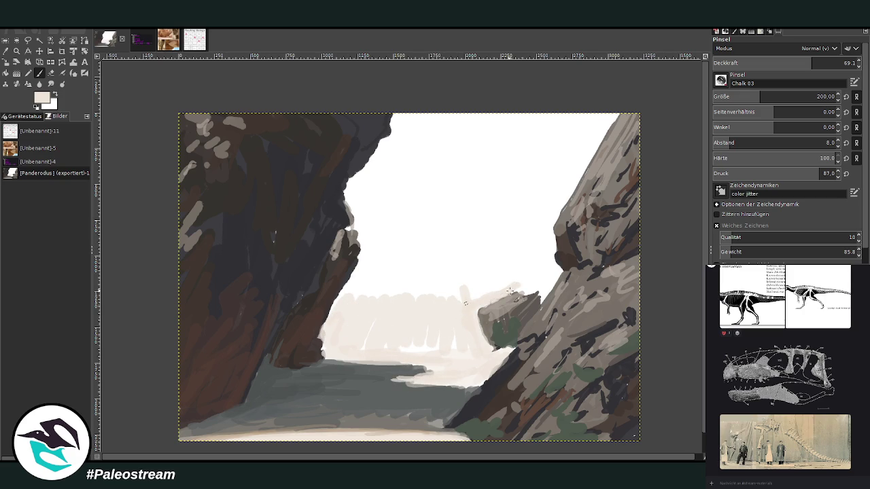
{"action": "mouse_move", "coordinate": [543, 298]}
{"action": "left_mouse_down"}
{"action": "mouse_move", "coordinate": [503, 281]}
{"action": "mouse_move", "coordinate": [457, 295]}
{"action": "mouse_move", "coordinate": [355, 290]}
{"action": "mouse_move", "coordinate": [452, 280]}
{"action": "left_mouse_up"}
{"action": "left_click_drag", "start_coordinate": [368, 284], "coordinate": [447, 296]}
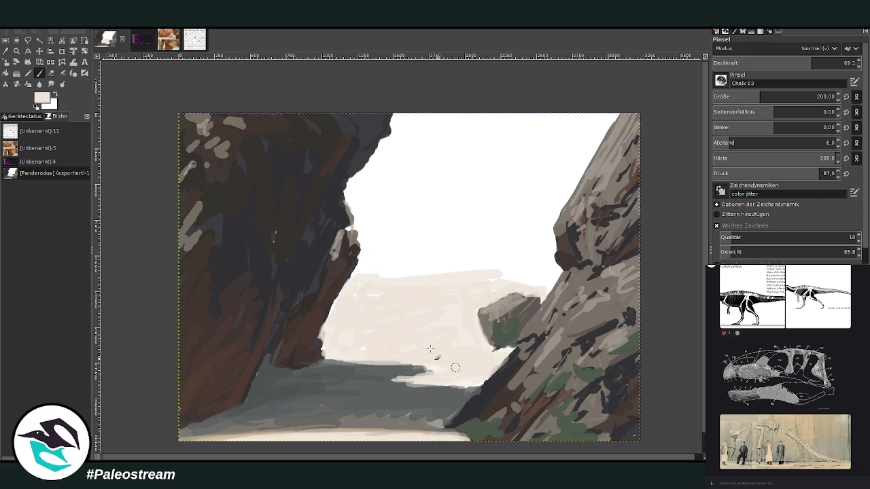
{"action": "left_click", "coordinate": [598, 197], "text": "ctrl"}
{"action": "left_click", "coordinate": [736, 103]}
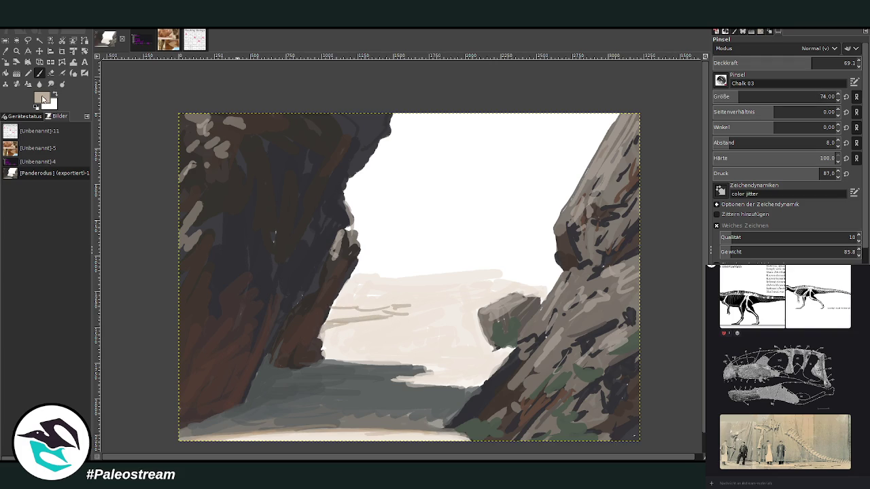
- Paint a darker beige horizon line along the pale band's top with a size-113 brush
{"action": "left_click", "coordinate": [745, 96]}
{"action": "left_click", "coordinate": [843, 62]}
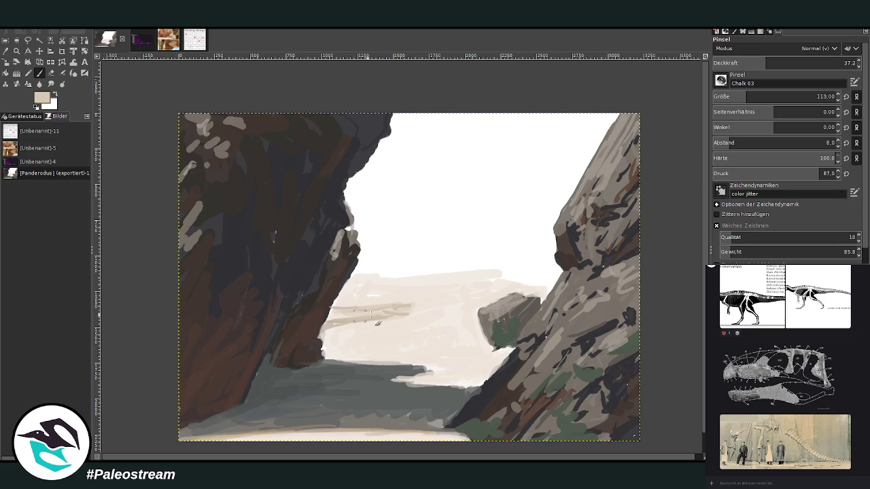
{"action": "left_click_drag", "start_coordinate": [423, 282], "coordinate": [365, 276]}
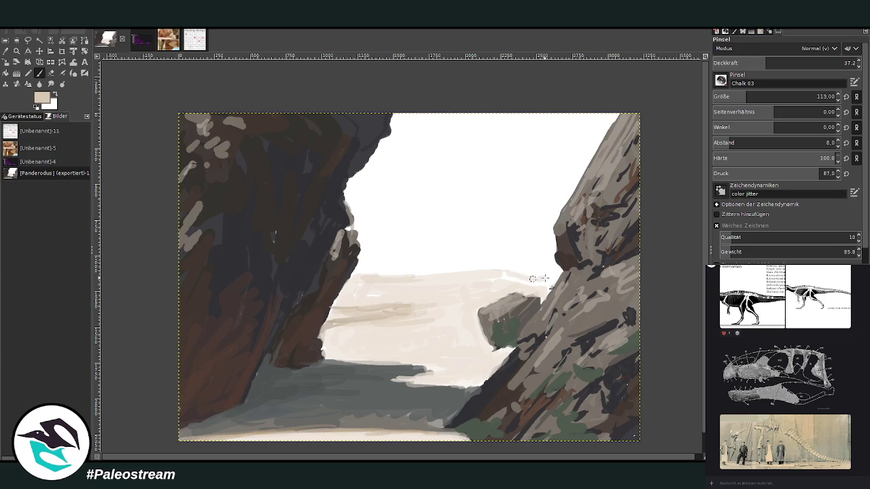
{"action": "left_click_drag", "start_coordinate": [478, 274], "coordinate": [404, 272]}
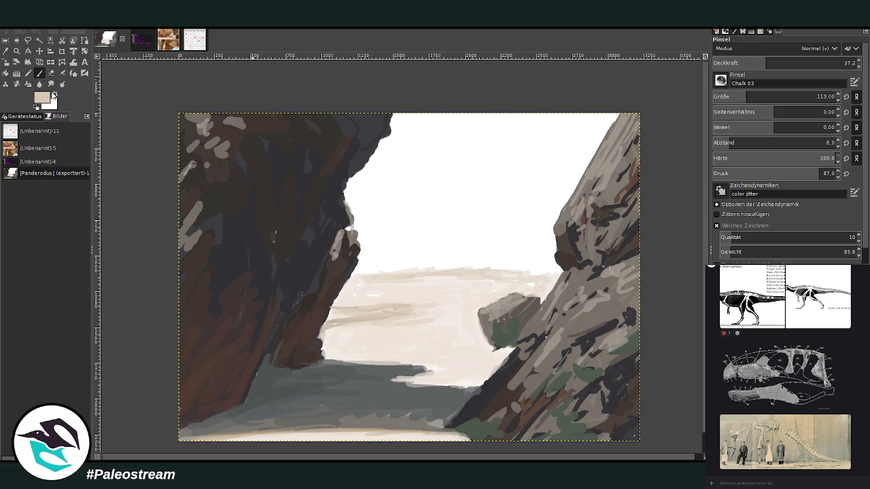
{"action": "key", "text": "greater"}
{"action": "key", "text": "greater"}
{"action": "key", "text": "greater"}
{"action": "key", "text": "greater"}
{"action": "key", "text": "greater"}
{"action": "key", "text": "greater"}
{"action": "left_click_drag", "start_coordinate": [543, 284], "coordinate": [355, 271]}
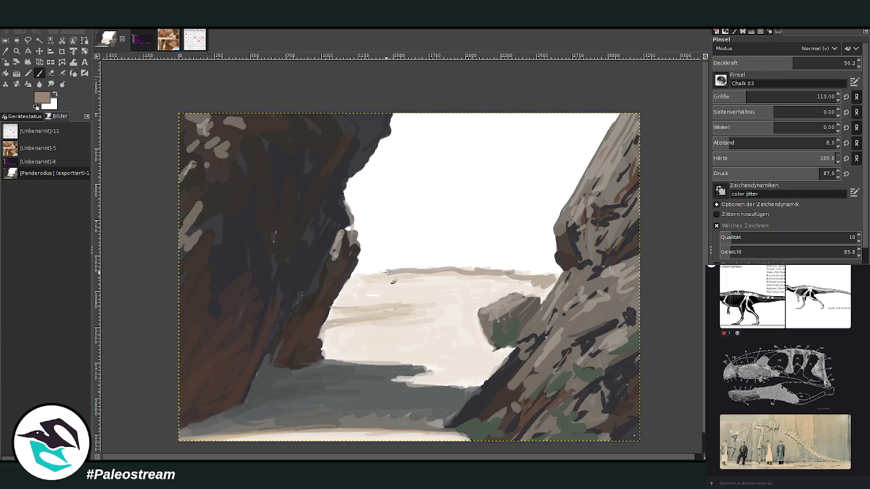
{"action": "left_click_drag", "start_coordinate": [537, 272], "coordinate": [552, 276]}
{"action": "left_click_drag", "start_coordinate": [500, 272], "coordinate": [385, 271]}
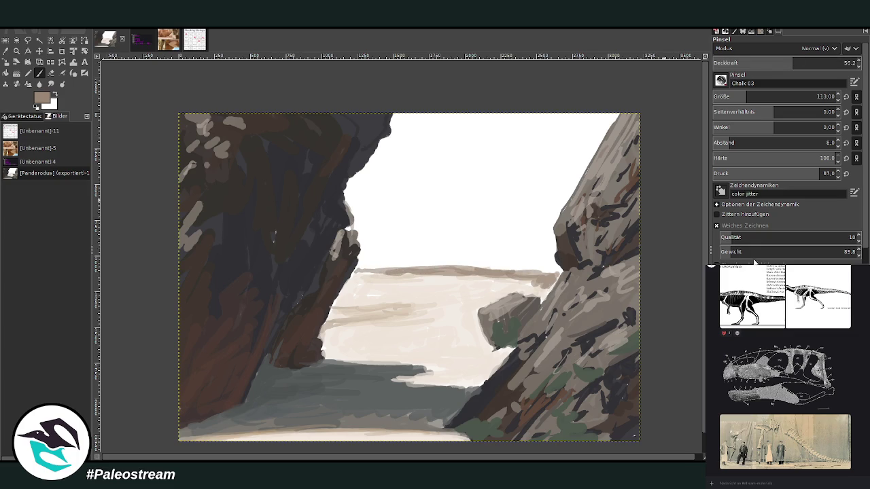
- Paint broad vertical green strokes across the sky at brush size 362 and ~74% opacity
{"action": "left_click_drag", "start_coordinate": [748, 97], "coordinate": [780, 97]}
{"action": "left_click_drag", "start_coordinate": [792, 62], "coordinate": [818, 63]}
{"action": "mouse_move", "coordinate": [490, 182]}
{"action": "left_mouse_down"}
{"action": "mouse_move", "coordinate": [484, 223]}
{"action": "mouse_move", "coordinate": [534, 139]}
{"action": "mouse_move", "coordinate": [547, 204]}
{"action": "left_mouse_up"}
{"action": "left_click_drag", "start_coordinate": [554, 112], "coordinate": [523, 224]}
{"action": "left_click_drag", "start_coordinate": [476, 133], "coordinate": [452, 163]}
{"action": "left_click_drag", "start_coordinate": [455, 205], "coordinate": [411, 119]}
{"action": "mouse_move", "coordinate": [408, 184]}
{"action": "left_mouse_down"}
{"action": "mouse_move", "coordinate": [442, 112]}
{"action": "mouse_move", "coordinate": [489, 211]}
{"action": "left_mouse_up"}
{"action": "mouse_move", "coordinate": [513, 116]}
{"action": "left_mouse_down"}
{"action": "mouse_move", "coordinate": [493, 200]}
{"action": "mouse_move", "coordinate": [462, 119]}
{"action": "mouse_move", "coordinate": [517, 235]}
{"action": "left_mouse_up"}
{"action": "mouse_move", "coordinate": [591, 116]}
{"action": "left_mouse_down"}
{"action": "mouse_move", "coordinate": [540, 217]}
{"action": "mouse_move", "coordinate": [582, 154]}
{"action": "mouse_move", "coordinate": [552, 204]}
{"action": "left_mouse_up"}
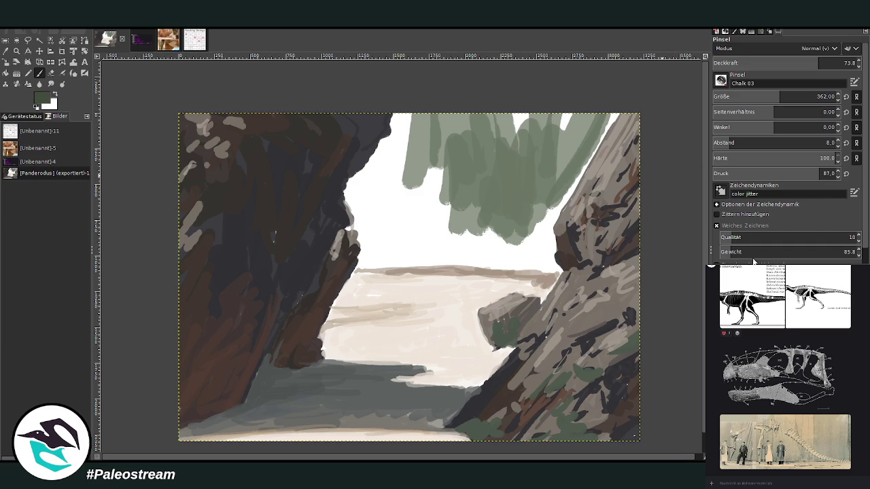
- Fill the sky gap with dark green at ~99% opacity and brush size 288
{"action": "left_click_drag", "start_coordinate": [822, 63], "coordinate": [849, 63]}
{"action": "mouse_move", "coordinate": [531, 230]}
{"action": "left_mouse_down"}
{"action": "mouse_move", "coordinate": [608, 105]}
{"action": "mouse_move", "coordinate": [578, 170]}
{"action": "left_mouse_up"}
{"action": "left_click_drag", "start_coordinate": [619, 102], "coordinate": [554, 204]}
{"action": "left_click", "coordinate": [838, 65]}
{"action": "key", "text": "bracketleft"}
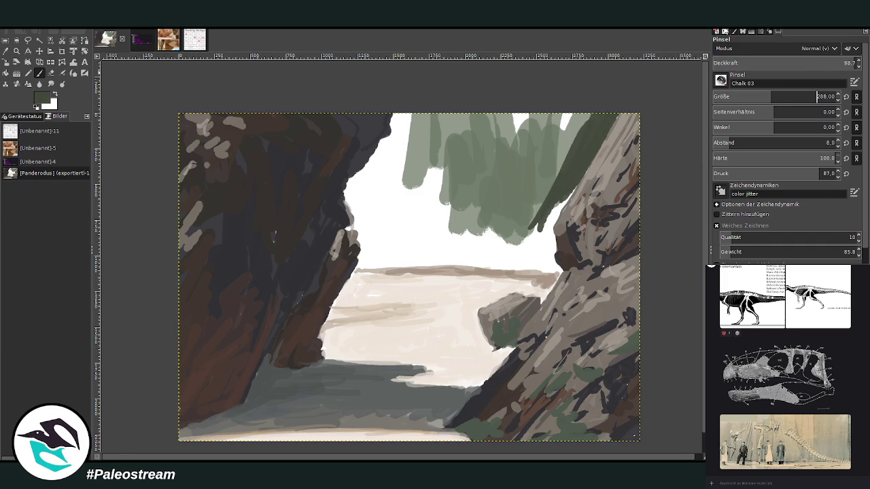
{"action": "mouse_move", "coordinate": [394, 125]}
{"action": "left_mouse_down"}
{"action": "mouse_move", "coordinate": [360, 182]}
{"action": "mouse_move", "coordinate": [348, 228]}
{"action": "mouse_move", "coordinate": [349, 198]}
{"action": "mouse_move", "coordinate": [377, 163]}
{"action": "mouse_move", "coordinate": [360, 222]}
{"action": "mouse_move", "coordinate": [368, 246]}
{"action": "mouse_move", "coordinate": [378, 237]}
{"action": "mouse_move", "coordinate": [361, 266]}
{"action": "mouse_move", "coordinate": [537, 257]}
{"action": "left_mouse_up"}
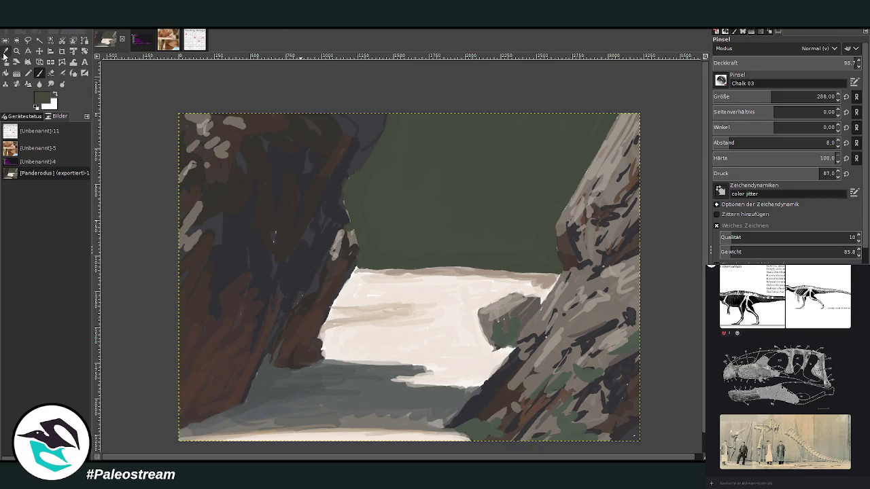
- Cover dark marks along the horizon with sampled beige at size 119, ~67% opacity
{"action": "left_click", "coordinate": [5, 52]}
{"action": "left_click", "coordinate": [537, 277]}
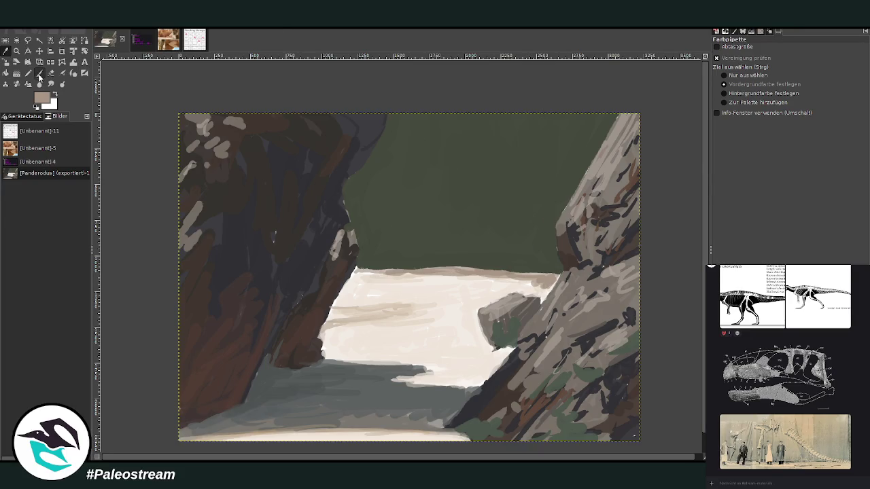
{"action": "left_click", "coordinate": [39, 74]}
{"action": "left_click", "coordinate": [748, 96]}
{"action": "left_click", "coordinate": [809, 63]}
{"action": "left_click_drag", "start_coordinate": [537, 270], "coordinate": [381, 269]}
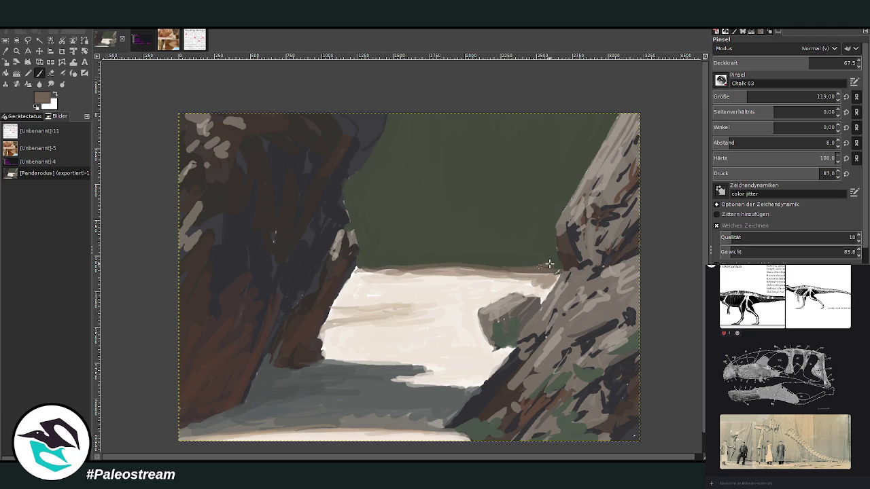
- Paint a brown horizon line and a thin trunk rising from it at size 140
{"action": "left_click_drag", "start_coordinate": [559, 269], "coordinate": [384, 268]}
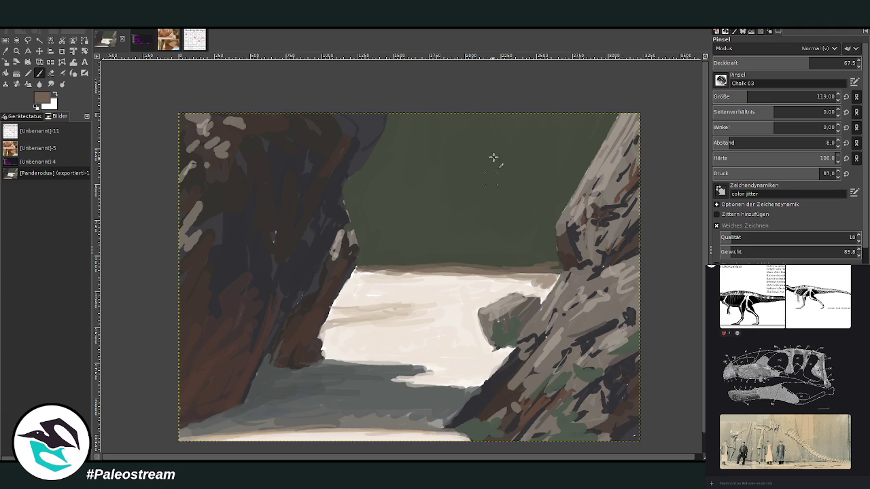
{"action": "left_click", "coordinate": [818, 95]}
{"action": "type", "text": "140"}
{"action": "left_click_drag", "start_coordinate": [526, 210], "coordinate": [525, 265]}
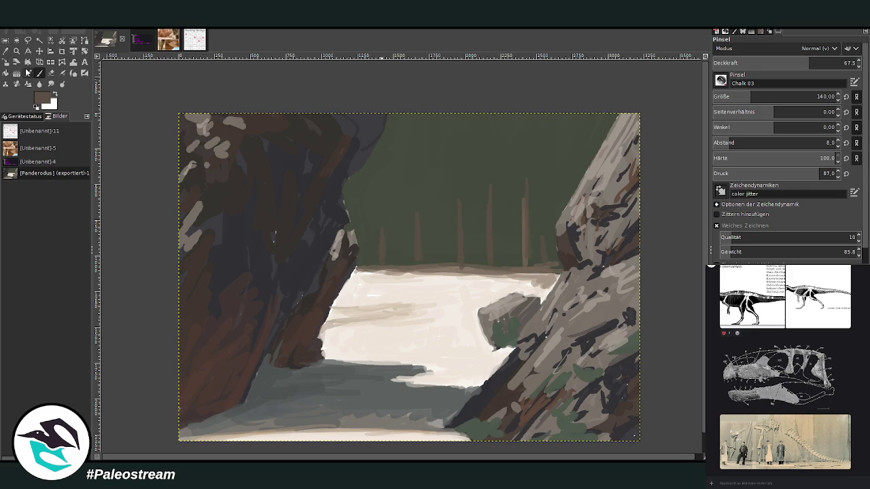
- Paint dark green from the right rock's upper edge into the forest at ~81% opacity
{"action": "left_click", "coordinate": [809, 62]}
{"action": "mouse_move", "coordinate": [565, 178]}
{"action": "left_mouse_down"}
{"action": "mouse_move", "coordinate": [618, 98]}
{"action": "mouse_move", "coordinate": [575, 166]}
{"action": "left_mouse_up"}
{"action": "key", "text": "greater"}
{"action": "mouse_move", "coordinate": [577, 151]}
{"action": "left_mouse_down"}
{"action": "mouse_move", "coordinate": [527, 170]}
{"action": "mouse_move", "coordinate": [498, 196]}
{"action": "left_mouse_up"}
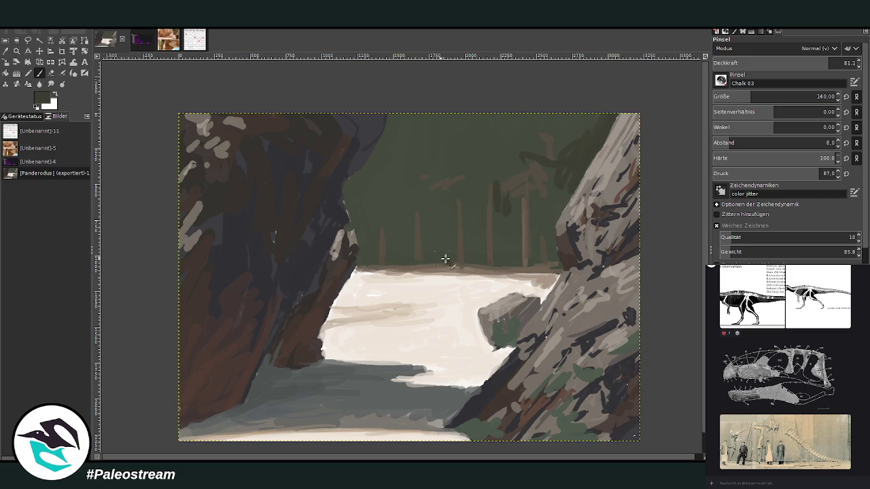
- Darken the forest base, add dark trunks, and dab light grey-green foliage across the canopy
{"action": "mouse_move", "coordinate": [413, 260]}
{"action": "left_mouse_down"}
{"action": "mouse_move", "coordinate": [391, 257]}
{"action": "mouse_move", "coordinate": [353, 229]}
{"action": "mouse_move", "coordinate": [357, 182]}
{"action": "mouse_move", "coordinate": [394, 143]}
{"action": "mouse_move", "coordinate": [387, 136]}
{"action": "mouse_move", "coordinate": [429, 150]}
{"action": "mouse_move", "coordinate": [417, 189]}
{"action": "mouse_move", "coordinate": [447, 194]}
{"action": "mouse_move", "coordinate": [492, 192]}
{"action": "mouse_move", "coordinate": [503, 157]}
{"action": "mouse_move", "coordinate": [468, 211]}
{"action": "mouse_move", "coordinate": [487, 200]}
{"action": "left_mouse_up"}
{"action": "mouse_move", "coordinate": [515, 200]}
{"action": "left_mouse_down"}
{"action": "mouse_move", "coordinate": [532, 190]}
{"action": "mouse_move", "coordinate": [554, 247]}
{"action": "mouse_move", "coordinate": [557, 208]}
{"action": "mouse_move", "coordinate": [538, 139]}
{"action": "mouse_move", "coordinate": [551, 157]}
{"action": "mouse_move", "coordinate": [526, 136]}
{"action": "mouse_move", "coordinate": [491, 132]}
{"action": "mouse_move", "coordinate": [431, 204]}
{"action": "left_mouse_up"}
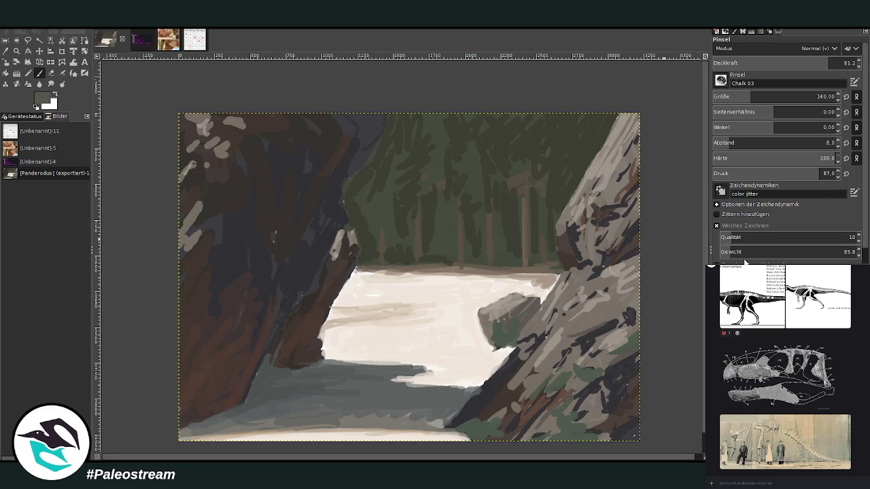
{"action": "mouse_move", "coordinate": [502, 159]}
{"action": "left_mouse_down"}
{"action": "mouse_move", "coordinate": [476, 168]}
{"action": "mouse_move", "coordinate": [514, 166]}
{"action": "mouse_move", "coordinate": [559, 182]}
{"action": "mouse_move", "coordinate": [548, 145]}
{"action": "mouse_move", "coordinate": [543, 155]}
{"action": "mouse_move", "coordinate": [406, 151]}
{"action": "mouse_move", "coordinate": [388, 189]}
{"action": "mouse_move", "coordinate": [361, 175]}
{"action": "mouse_move", "coordinate": [404, 150]}
{"action": "mouse_move", "coordinate": [382, 140]}
{"action": "mouse_move", "coordinate": [433, 127]}
{"action": "left_mouse_up"}
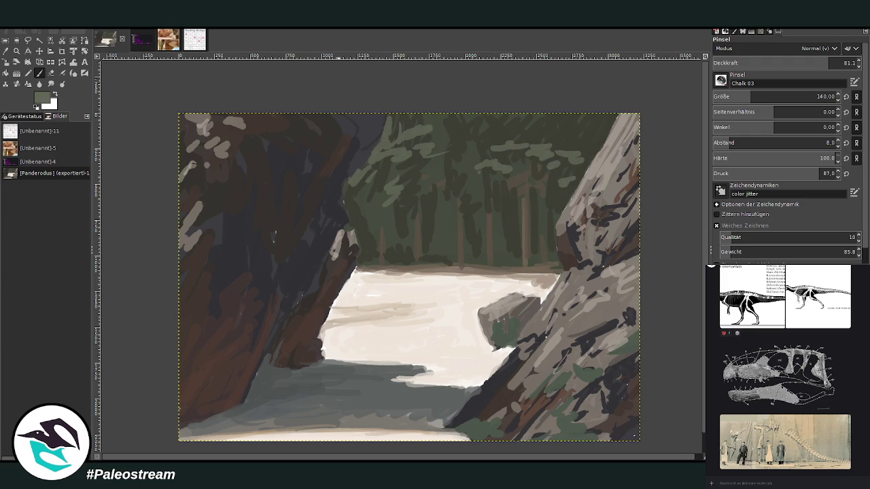
{"action": "left_click", "coordinate": [5, 54]}
{"action": "left_click", "coordinate": [276, 217]}
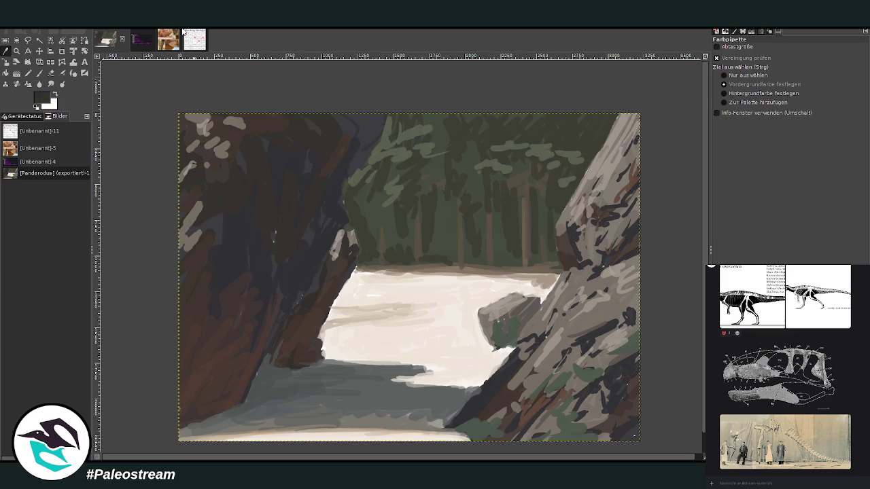
- Darken the forest's left edge and left rock wall with dark brown and navy strokes
{"action": "left_click", "coordinate": [39, 72]}
{"action": "mouse_move", "coordinate": [371, 150]}
{"action": "left_mouse_down"}
{"action": "mouse_move", "coordinate": [351, 167]}
{"action": "mouse_move", "coordinate": [382, 122]}
{"action": "mouse_move", "coordinate": [361, 119]}
{"action": "mouse_move", "coordinate": [337, 193]}
{"action": "mouse_move", "coordinate": [342, 231]}
{"action": "left_mouse_up"}
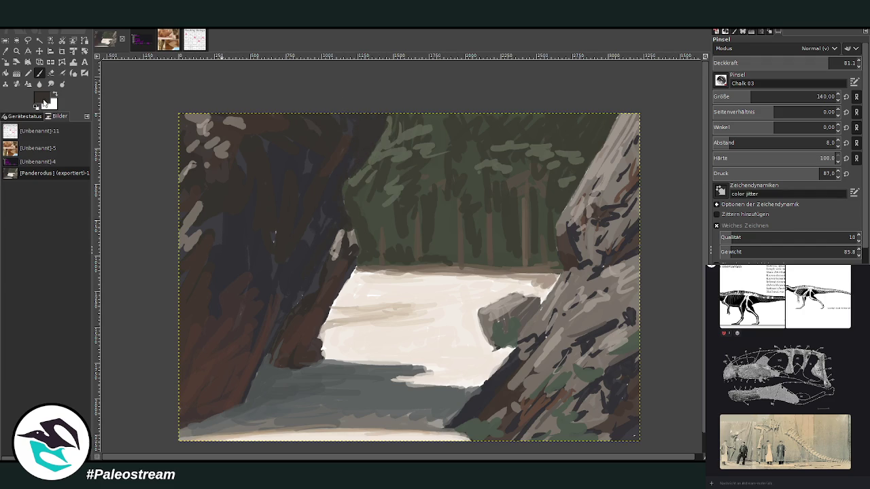
{"action": "left_click_drag", "start_coordinate": [354, 149], "coordinate": [316, 204]}
{"action": "mouse_move", "coordinate": [269, 226]}
{"action": "left_mouse_down"}
{"action": "mouse_move", "coordinate": [286, 313]}
{"action": "mouse_move", "coordinate": [274, 349]}
{"action": "mouse_move", "coordinate": [279, 371]}
{"action": "mouse_move", "coordinate": [310, 386]}
{"action": "mouse_move", "coordinate": [267, 369]}
{"action": "mouse_move", "coordinate": [246, 404]}
{"action": "mouse_move", "coordinate": [251, 378]}
{"action": "left_mouse_up"}
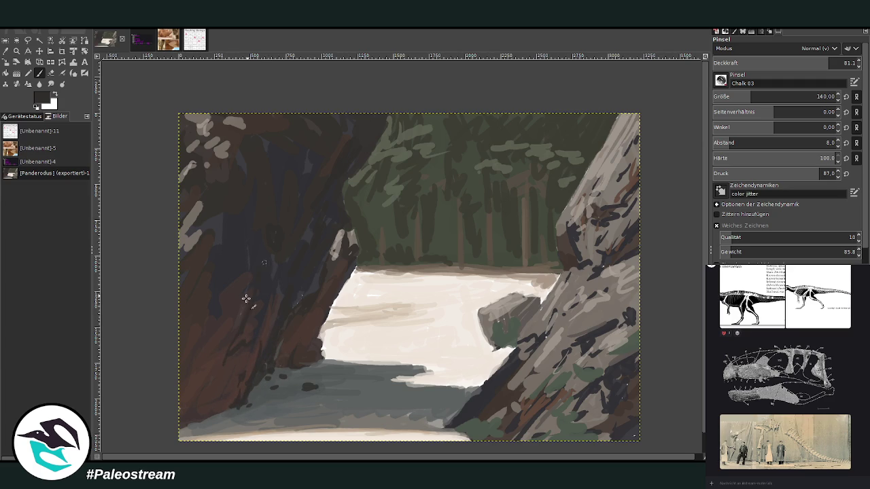
{"action": "mouse_move", "coordinate": [202, 215]}
{"action": "left_mouse_down"}
{"action": "mouse_move", "coordinate": [242, 160]}
{"action": "mouse_move", "coordinate": [276, 237]}
{"action": "mouse_move", "coordinate": [300, 260]}
{"action": "left_mouse_up"}
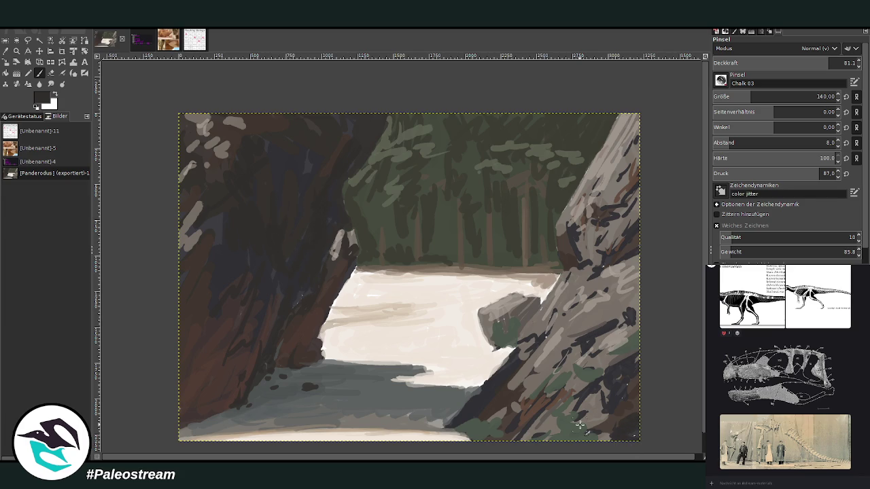
- Zoom in on the painting's upper part and sample a grey-green from the forest
{"action": "key", "text": "minus"}
{"action": "key", "text": "minus"}
{"action": "key", "text": "z"}
{"action": "left_click_drag", "start_coordinate": [340, 176], "coordinate": [482, 329]}
{"action": "key", "text": "o"}
{"action": "left_click", "coordinate": [418, 193]}
{"action": "key", "text": "p"}
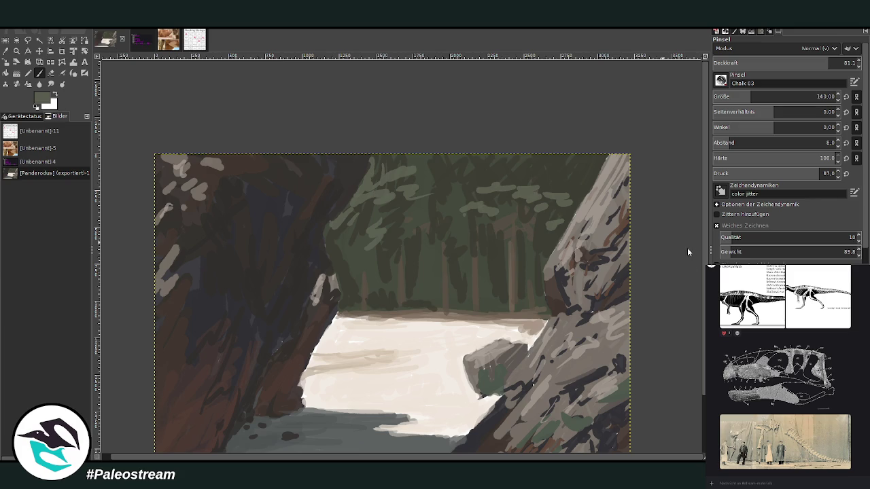
- Add grey-green highlights along the canopy top at brush size 207, ~55% opacity
{"action": "left_click_drag", "start_coordinate": [724, 96], "coordinate": [760, 96]}
{"action": "left_click_drag", "start_coordinate": [836, 62], "coordinate": [792, 62]}
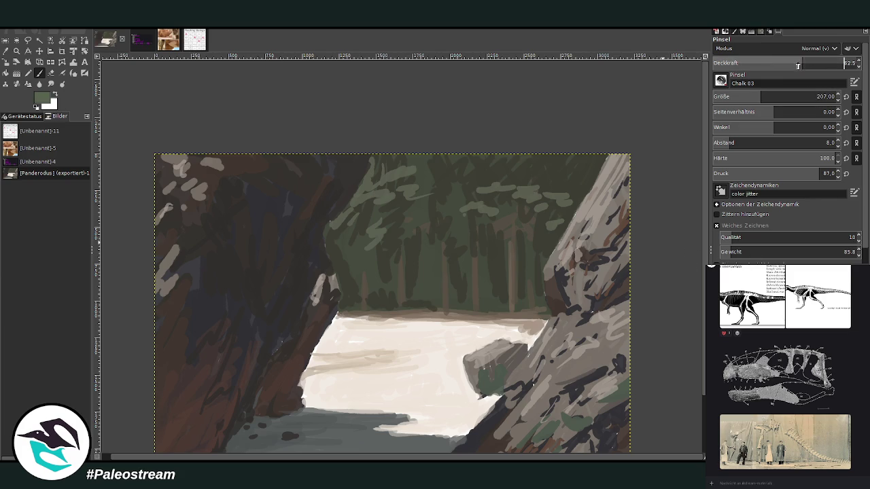
{"action": "mouse_move", "coordinate": [472, 179]}
{"action": "left_mouse_down"}
{"action": "mouse_move", "coordinate": [581, 163]}
{"action": "mouse_move", "coordinate": [375, 163]}
{"action": "left_mouse_up"}
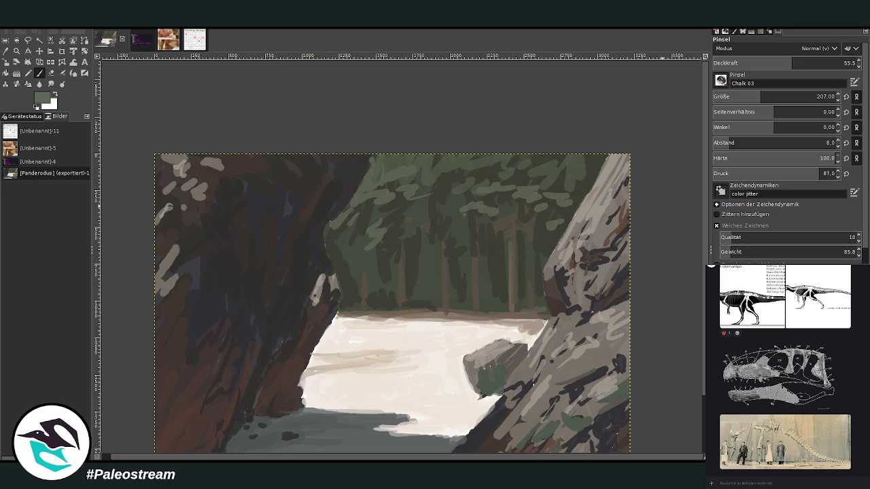
{"action": "mouse_move", "coordinate": [486, 167]}
{"action": "left_mouse_down"}
{"action": "mouse_move", "coordinate": [466, 175]}
{"action": "mouse_move", "coordinate": [550, 171]}
{"action": "mouse_move", "coordinate": [568, 199]}
{"action": "left_mouse_up"}
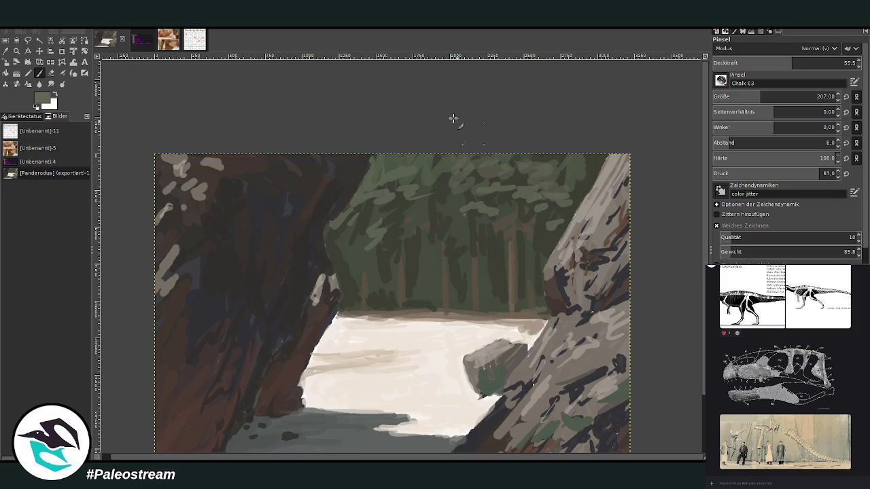
- Smudge at 44.5 opacity to blend the forest strokes and its left edge over the rock
{"action": "left_click", "coordinate": [51, 84]}
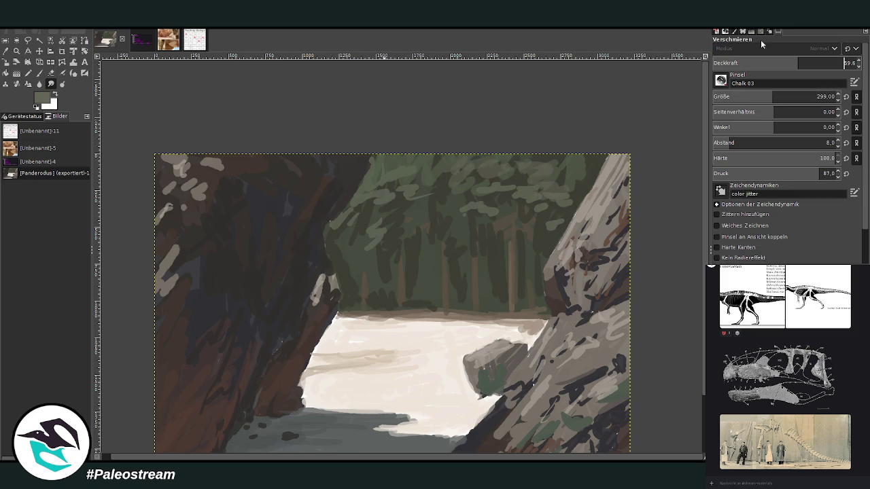
{"action": "left_click", "coordinate": [777, 63]}
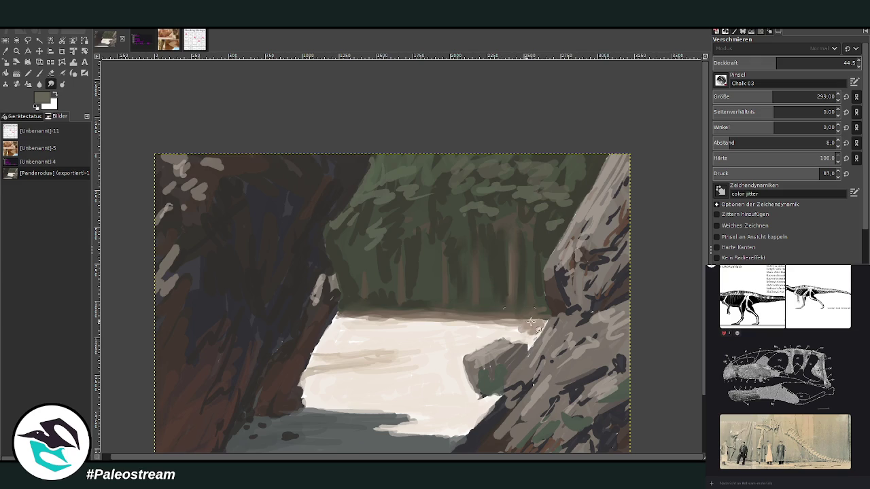
{"action": "mouse_move", "coordinate": [418, 322]}
{"action": "left_mouse_down"}
{"action": "mouse_move", "coordinate": [393, 212]}
{"action": "mouse_move", "coordinate": [519, 203]}
{"action": "mouse_move", "coordinate": [567, 210]}
{"action": "mouse_move", "coordinate": [583, 150]}
{"action": "mouse_move", "coordinate": [505, 170]}
{"action": "mouse_move", "coordinate": [449, 230]}
{"action": "left_mouse_up"}
{"action": "left_click_drag", "start_coordinate": [412, 256], "coordinate": [369, 210]}
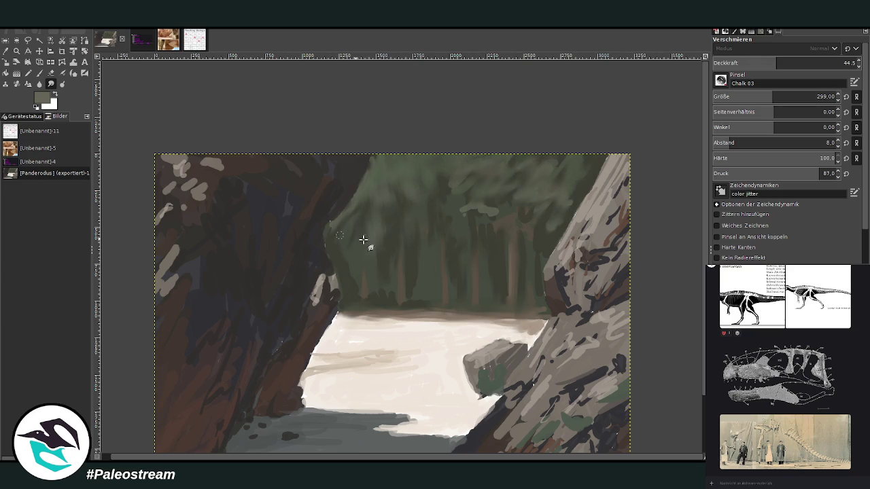
{"action": "left_click_drag", "start_coordinate": [424, 306], "coordinate": [504, 231]}
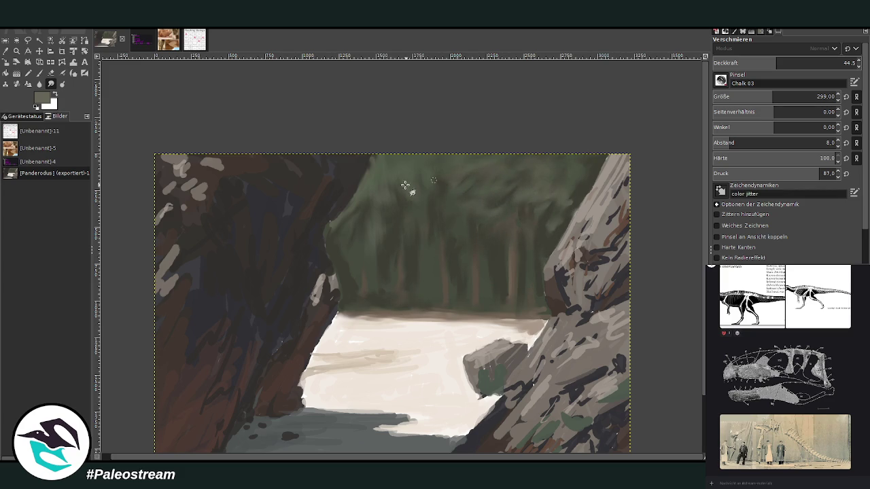
{"action": "mouse_move", "coordinate": [339, 221]}
{"action": "left_mouse_down"}
{"action": "mouse_move", "coordinate": [333, 249]}
{"action": "mouse_move", "coordinate": [341, 278]}
{"action": "left_mouse_up"}
- Zoom in to frame the whole painting
{"action": "scroll", "coordinate": [341, 278], "scroll_direction": "down", "scroll_amount": 2}
{"action": "scroll", "coordinate": [341, 278], "scroll_direction": "down", "scroll_amount": 2}
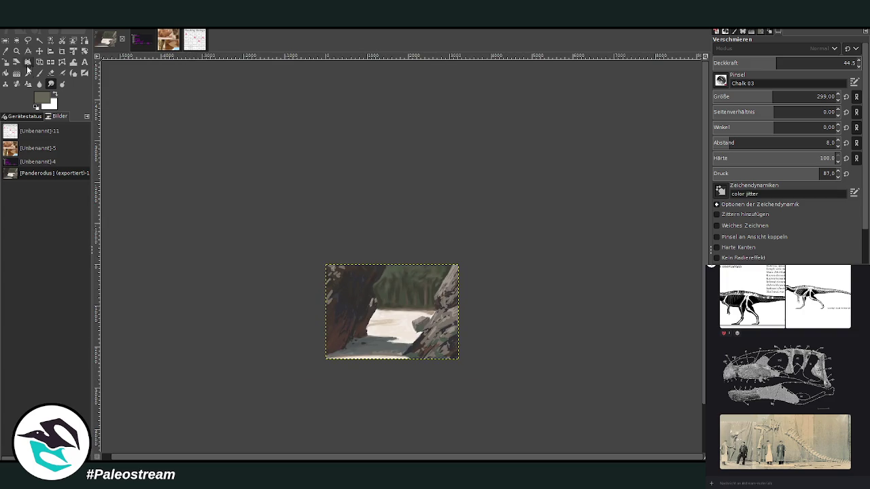
{"action": "left_click", "coordinate": [16, 51]}
{"action": "left_click", "coordinate": [331, 229]}
{"action": "left_click_drag", "start_coordinate": [255, 121], "coordinate": [514, 388]}
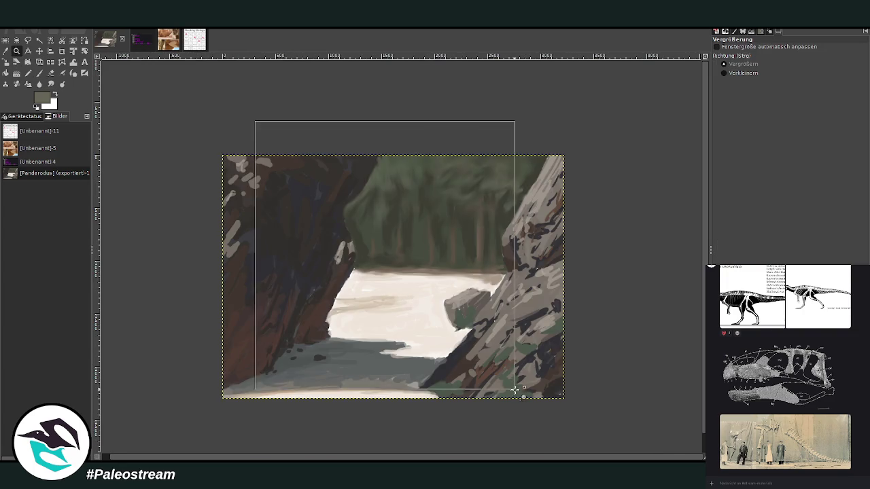
- Darken the small boulder with sampled dark brown at 72.9 opacity, size 124
{"action": "key", "text": "o"}
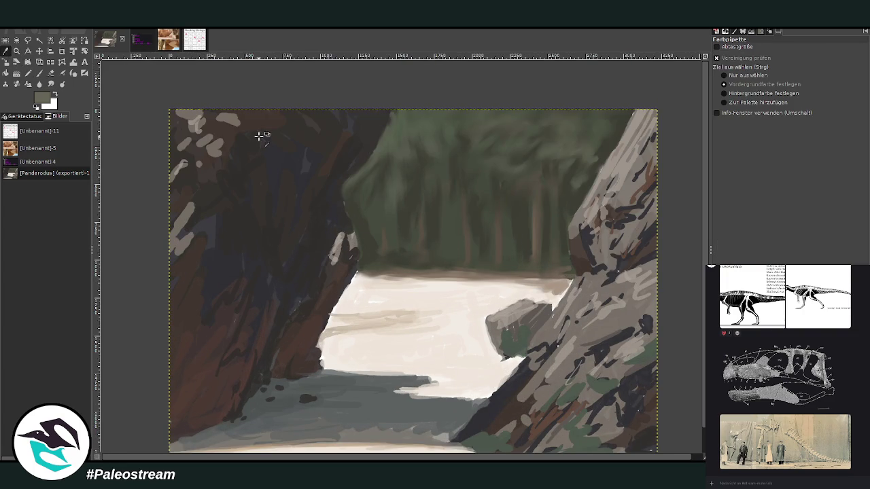
{"action": "left_click", "coordinate": [577, 246]}
{"action": "left_click", "coordinate": [52, 73]}
{"action": "left_click", "coordinate": [816, 61]}
{"action": "left_click", "coordinate": [748, 97]}
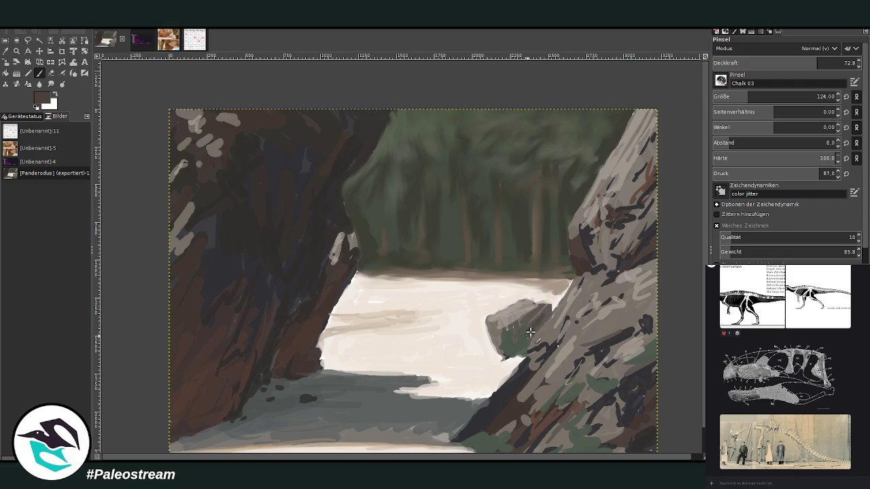
{"action": "left_click_drag", "start_coordinate": [534, 321], "coordinate": [503, 333]}
- Sketch the first oval outline of the dinosaur head in near-black at 83 opacity
{"action": "key", "text": "d"}
{"action": "left_click", "coordinate": [729, 97]}
{"action": "left_click_drag", "start_coordinate": [730, 96], "coordinate": [721, 97]}
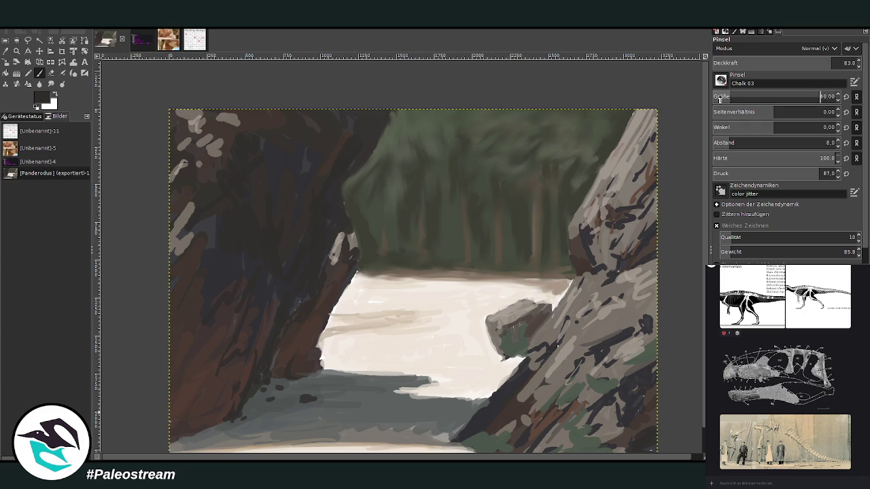
{"action": "mouse_move", "coordinate": [406, 248]}
{"action": "left_mouse_down"}
{"action": "mouse_move", "coordinate": [400, 276]}
{"action": "mouse_move", "coordinate": [435, 263]}
{"action": "mouse_move", "coordinate": [395, 306]}
{"action": "left_mouse_up"}
{"action": "left_click_drag", "start_coordinate": [416, 278], "coordinate": [398, 317]}
- Rework the head sketch's curves, undoing bad strokes, and paste the skeleton reference
{"action": "mouse_move", "coordinate": [392, 265]}
{"action": "left_mouse_down"}
{"action": "mouse_move", "coordinate": [395, 318]}
{"action": "mouse_move", "coordinate": [432, 316]}
{"action": "left_mouse_up"}
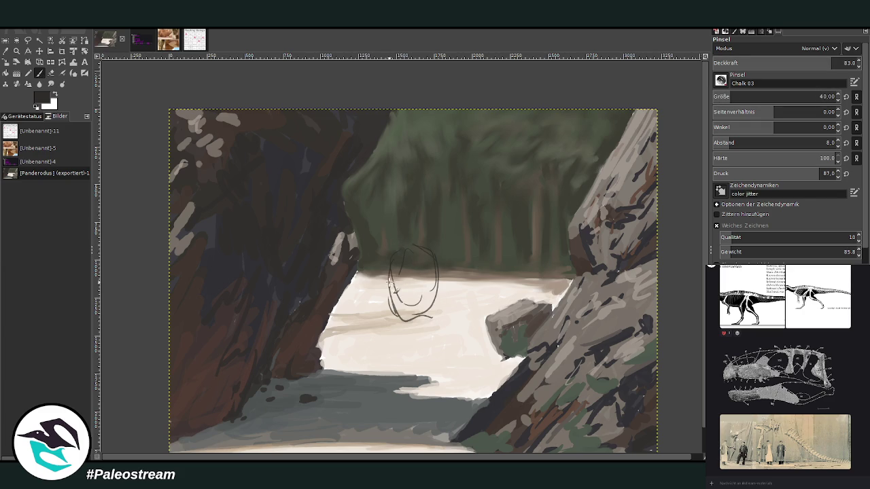
{"action": "key", "text": "ctrl+z"}
{"action": "key", "text": "ctrl+z"}
{"action": "left_click_drag", "start_coordinate": [428, 273], "coordinate": [406, 314]}
{"action": "left_click_drag", "start_coordinate": [392, 262], "coordinate": [409, 316]}
{"action": "key", "text": "ctrl+v"}
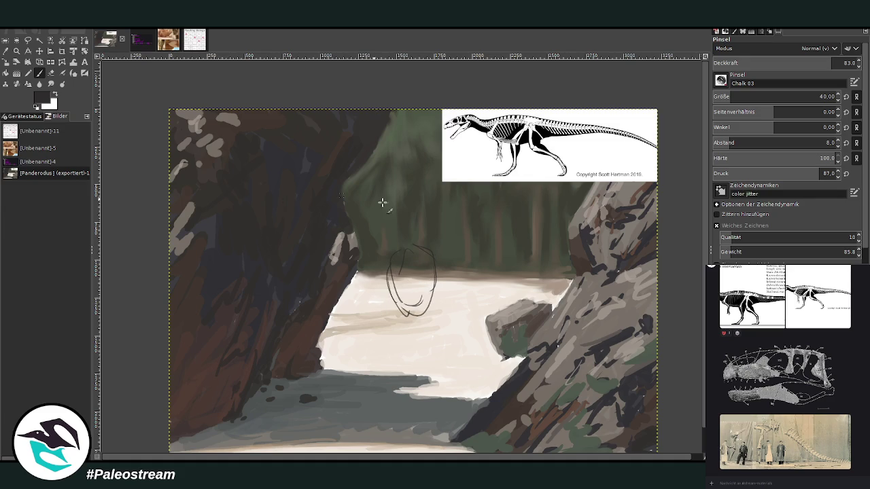
{"action": "mouse_move", "coordinate": [392, 274]}
{"action": "left_mouse_down"}
{"action": "mouse_move", "coordinate": [407, 324]}
{"action": "mouse_move", "coordinate": [388, 266]}
{"action": "left_mouse_up"}
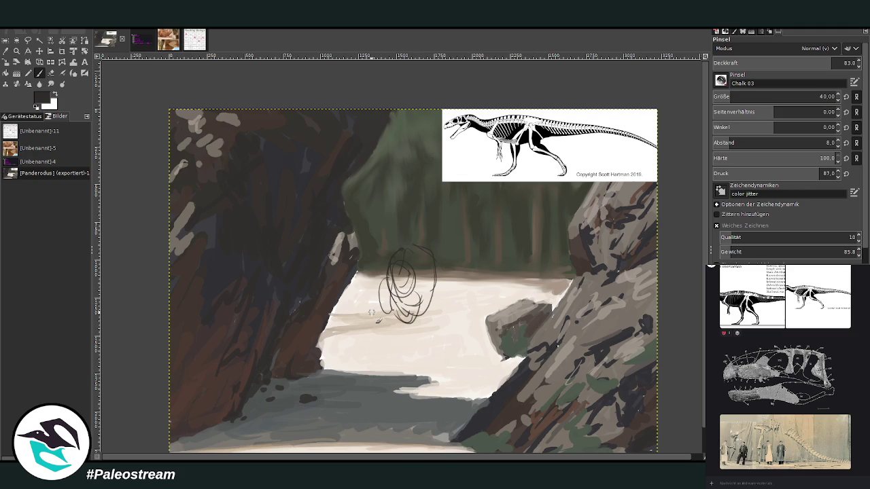
{"action": "left_click_drag", "start_coordinate": [398, 259], "coordinate": [421, 249]}
{"action": "mouse_move", "coordinate": [412, 302]}
{"action": "left_mouse_down"}
{"action": "mouse_move", "coordinate": [428, 327]}
{"action": "mouse_move", "coordinate": [409, 353]}
{"action": "left_mouse_up"}
{"action": "mouse_move", "coordinate": [395, 325]}
{"action": "left_mouse_down"}
{"action": "mouse_move", "coordinate": [399, 345]}
{"action": "mouse_move", "coordinate": [410, 345]}
{"action": "mouse_move", "coordinate": [397, 296]}
{"action": "mouse_move", "coordinate": [429, 327]}
{"action": "mouse_move", "coordinate": [436, 267]}
{"action": "mouse_move", "coordinate": [402, 302]}
{"action": "mouse_move", "coordinate": [405, 324]}
{"action": "mouse_move", "coordinate": [396, 296]}
{"action": "left_mouse_up"}
- Erase stray strokes, sketch the head's right side and a leg, raising opacity to 89.9
{"action": "key", "text": "shift+e"}
{"action": "left_click", "coordinate": [40, 72]}
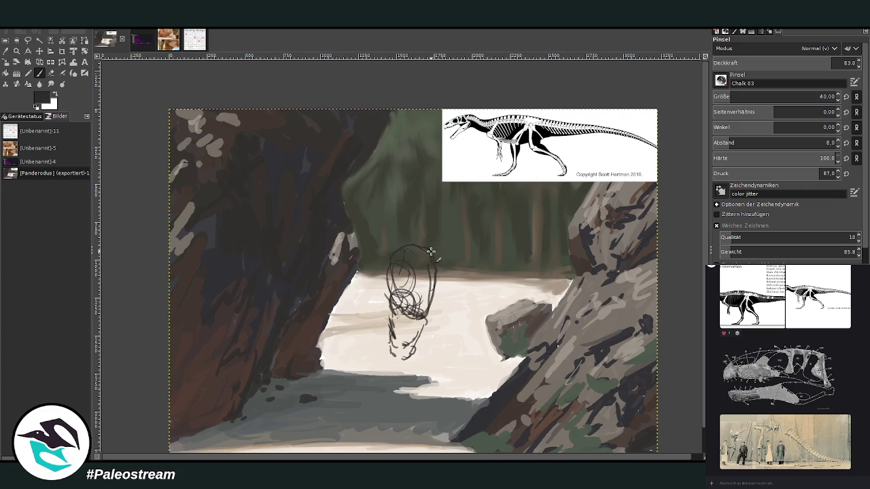
{"action": "left_click_drag", "start_coordinate": [438, 271], "coordinate": [440, 322]}
{"action": "mouse_move", "coordinate": [424, 290]}
{"action": "left_mouse_down"}
{"action": "mouse_move", "coordinate": [423, 333]}
{"action": "mouse_move", "coordinate": [439, 342]}
{"action": "mouse_move", "coordinate": [422, 337]}
{"action": "mouse_move", "coordinate": [432, 361]}
{"action": "mouse_move", "coordinate": [417, 358]}
{"action": "left_mouse_up"}
{"action": "mouse_move", "coordinate": [426, 324]}
{"action": "left_mouse_down"}
{"action": "mouse_move", "coordinate": [419, 356]}
{"action": "mouse_move", "coordinate": [426, 366]}
{"action": "mouse_move", "coordinate": [416, 374]}
{"action": "left_mouse_up"}
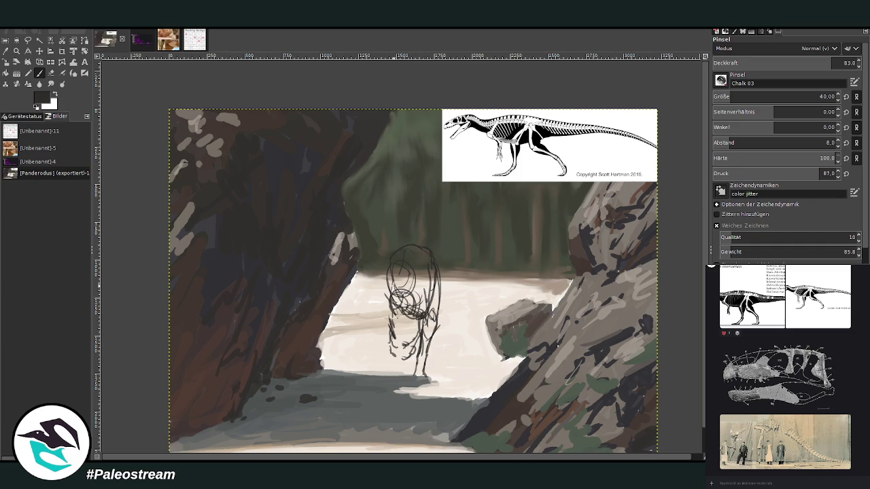
{"action": "left_click_drag", "start_coordinate": [416, 318], "coordinate": [391, 273]}
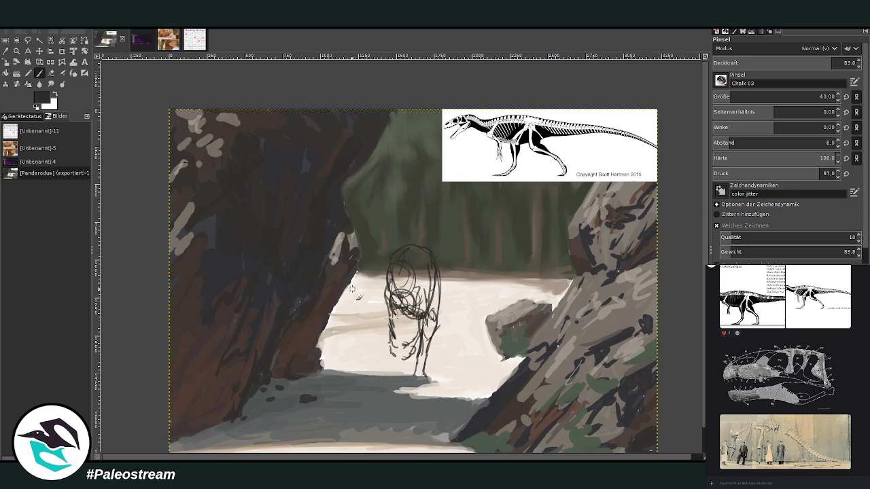
{"action": "mouse_move", "coordinate": [395, 259]}
{"action": "left_mouse_down"}
{"action": "mouse_move", "coordinate": [391, 251]}
{"action": "mouse_move", "coordinate": [408, 254]}
{"action": "mouse_move", "coordinate": [419, 274]}
{"action": "left_mouse_up"}
{"action": "left_click", "coordinate": [837, 59]}
{"action": "left_click", "coordinate": [39, 73]}
- Sketch a long tail curve from the head down right, add neck strokes, and zoom in
{"action": "mouse_move", "coordinate": [413, 281]}
{"action": "left_mouse_down"}
{"action": "mouse_move", "coordinate": [385, 279]}
{"action": "mouse_move", "coordinate": [401, 306]}
{"action": "left_mouse_up"}
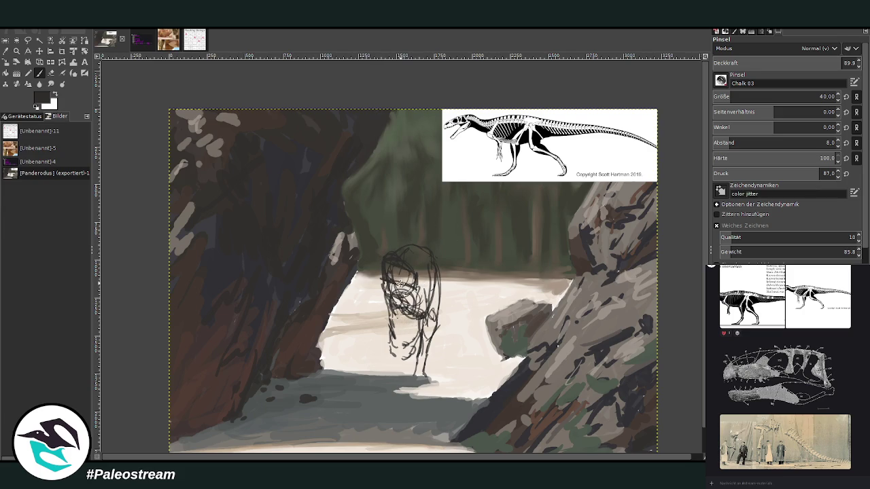
{"action": "left_click_drag", "start_coordinate": [432, 257], "coordinate": [484, 307]}
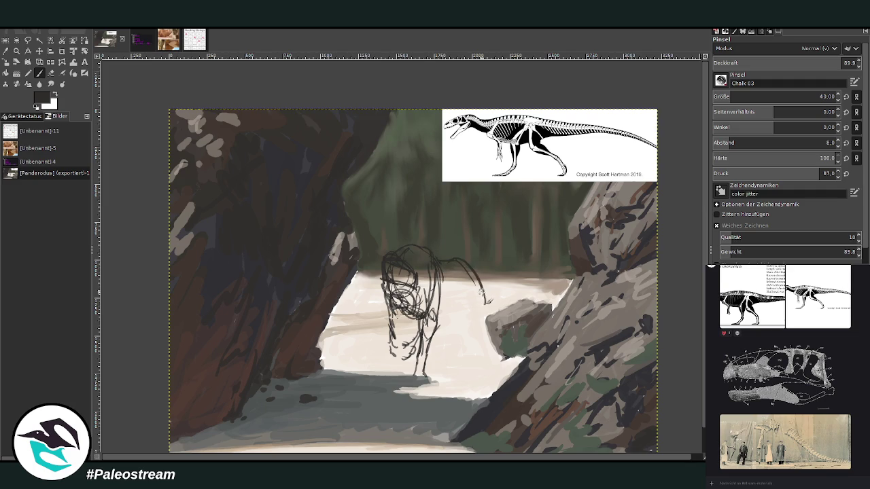
{"action": "left_click_drag", "start_coordinate": [450, 261], "coordinate": [479, 291]}
{"action": "left_click_drag", "start_coordinate": [394, 308], "coordinate": [407, 325]}
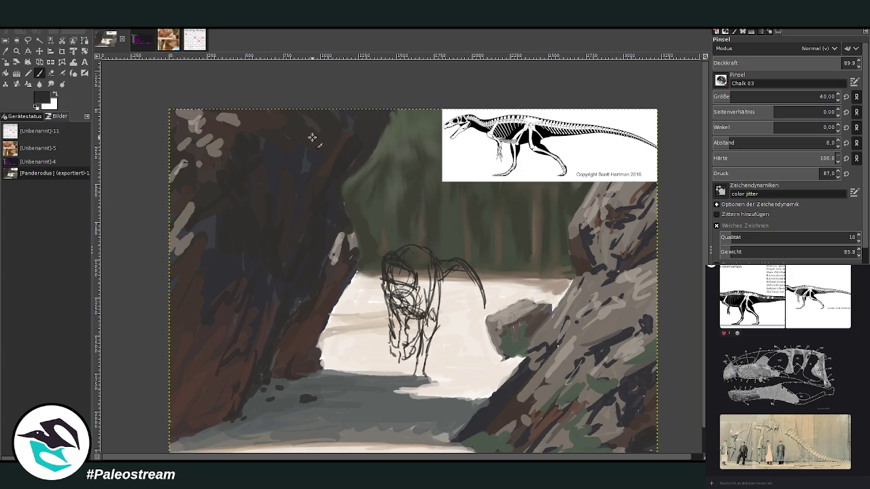
{"action": "left_click", "coordinate": [16, 51]}
{"action": "left_click_drag", "start_coordinate": [346, 117], "coordinate": [537, 373]}
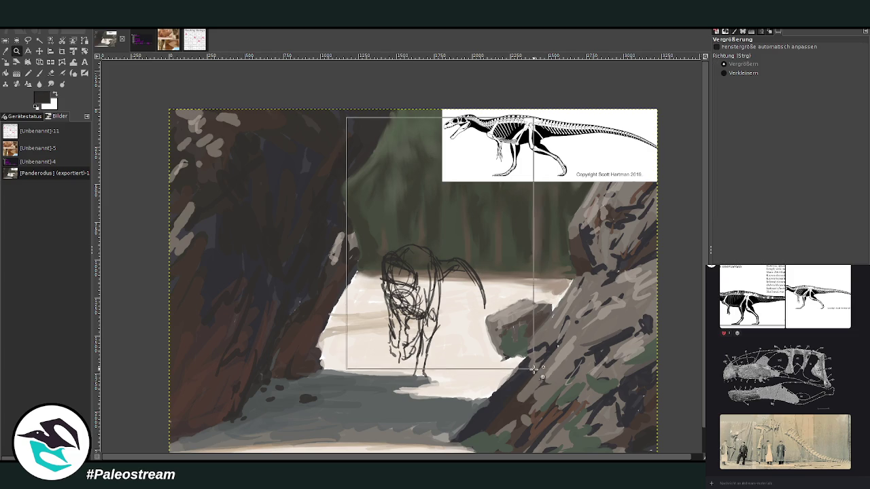
- Move the skeleton reference layer down toward the middle and zoom in on the head sketch
{"action": "left_click", "coordinate": [38, 51]}
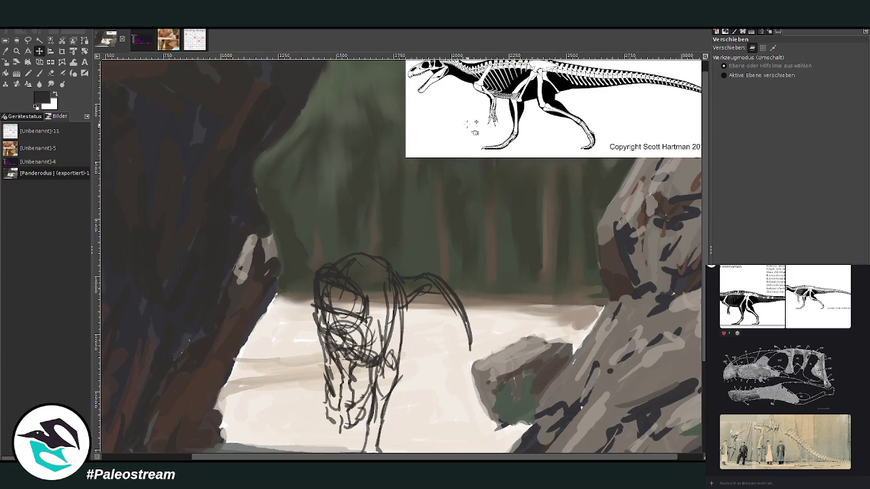
{"action": "left_click_drag", "start_coordinate": [449, 108], "coordinate": [480, 198]}
{"action": "left_click", "coordinate": [16, 51]}
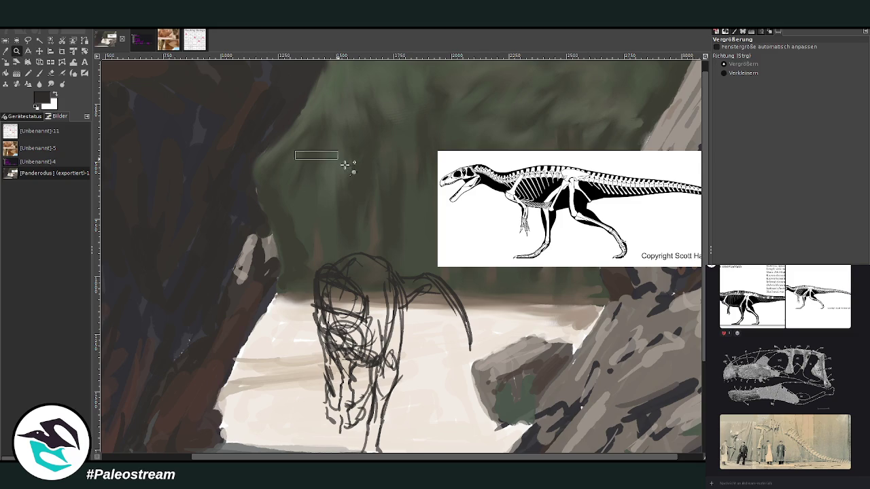
{"action": "left_click_drag", "start_coordinate": [306, 140], "coordinate": [480, 406]}
- Sketch the theropod's head, eye area, jaw outline and lower jaw line with the paintbrush
{"action": "left_click", "coordinate": [38, 73]}
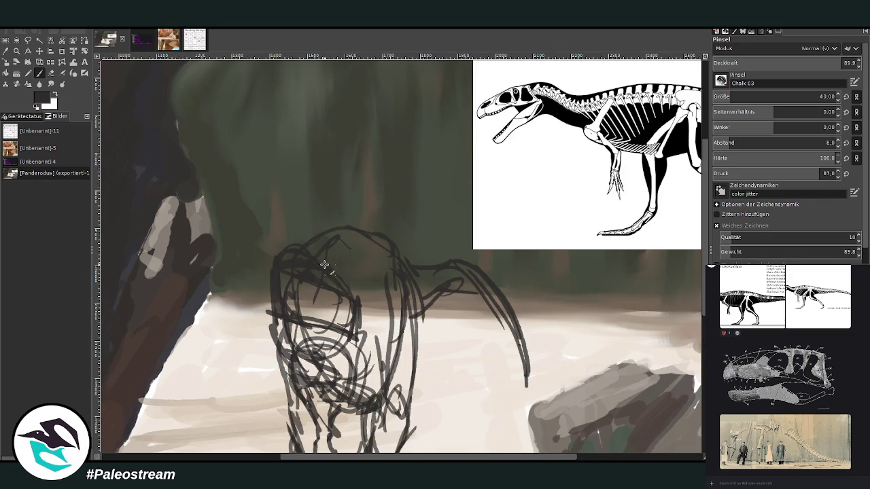
{"action": "mouse_move", "coordinate": [330, 272]}
{"action": "left_mouse_down"}
{"action": "mouse_move", "coordinate": [370, 335]}
{"action": "mouse_move", "coordinate": [289, 303]}
{"action": "left_mouse_up"}
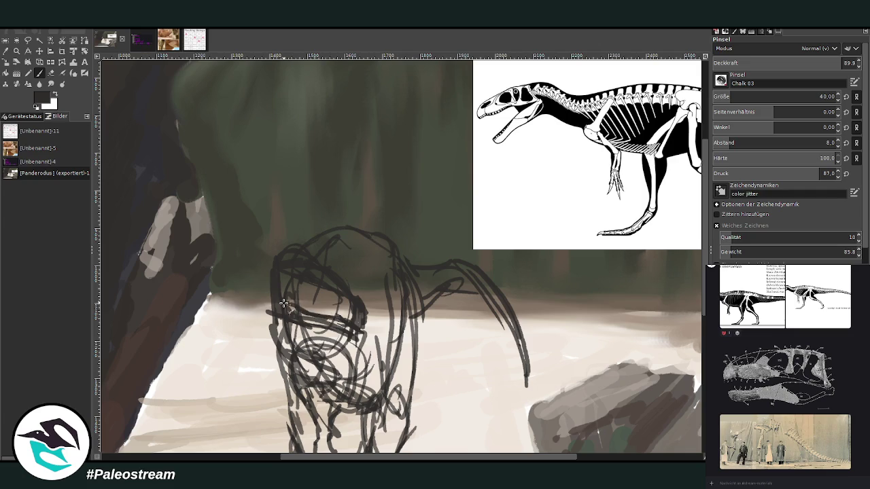
{"action": "mouse_move", "coordinate": [352, 336]}
{"action": "left_mouse_down"}
{"action": "mouse_move", "coordinate": [316, 324]}
{"action": "mouse_move", "coordinate": [355, 342]}
{"action": "mouse_move", "coordinate": [270, 286]}
{"action": "left_mouse_up"}
{"action": "left_click_drag", "start_coordinate": [355, 329], "coordinate": [279, 310]}
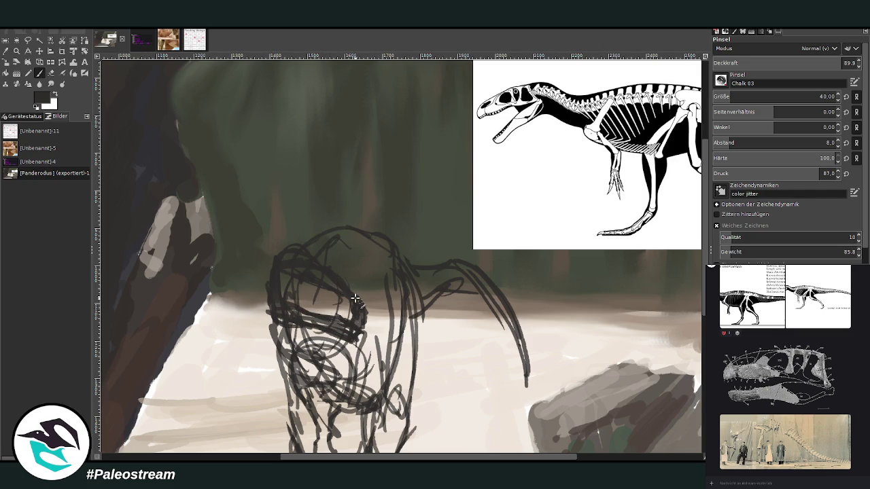
- Erase stray strokes inside the head, then redraw the jaw, head top, neck and shoulder lines
{"action": "left_click", "coordinate": [51, 73]}
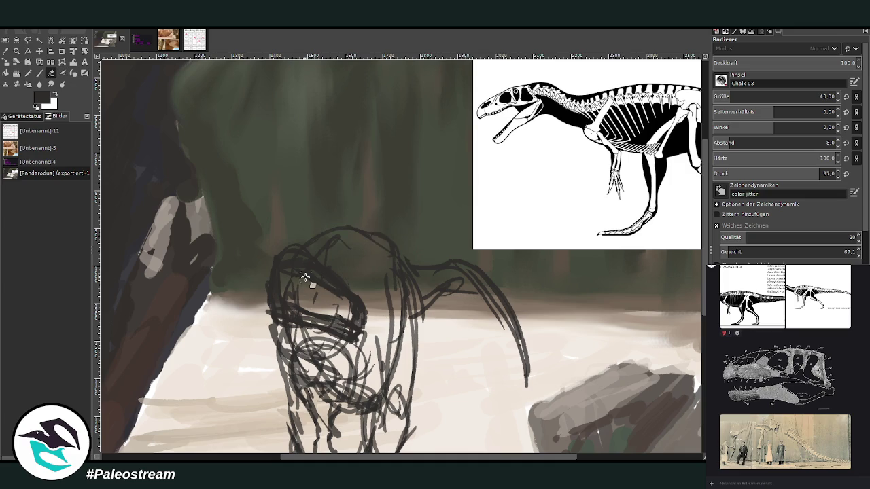
{"action": "left_click_drag", "start_coordinate": [310, 279], "coordinate": [372, 304]}
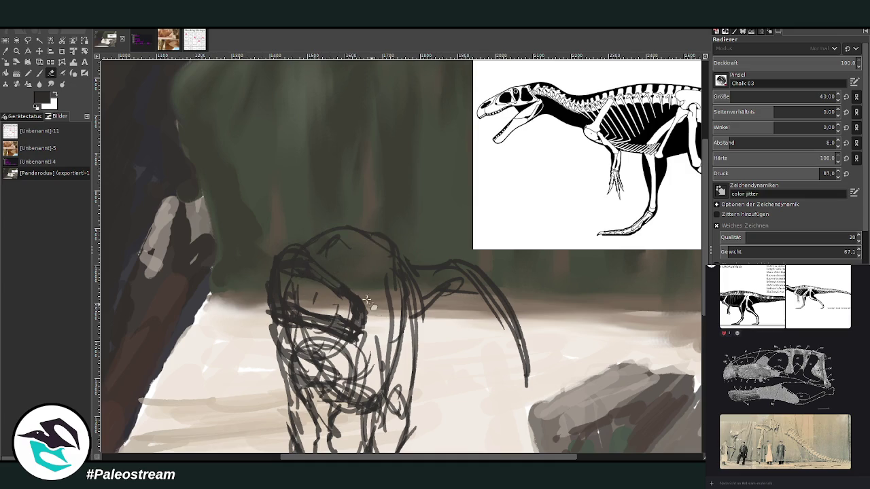
{"action": "left_click", "coordinate": [40, 73]}
{"action": "mouse_move", "coordinate": [306, 285]}
{"action": "left_mouse_down"}
{"action": "mouse_move", "coordinate": [292, 274]}
{"action": "mouse_move", "coordinate": [309, 300]}
{"action": "mouse_move", "coordinate": [354, 311]}
{"action": "mouse_move", "coordinate": [277, 299]}
{"action": "left_mouse_up"}
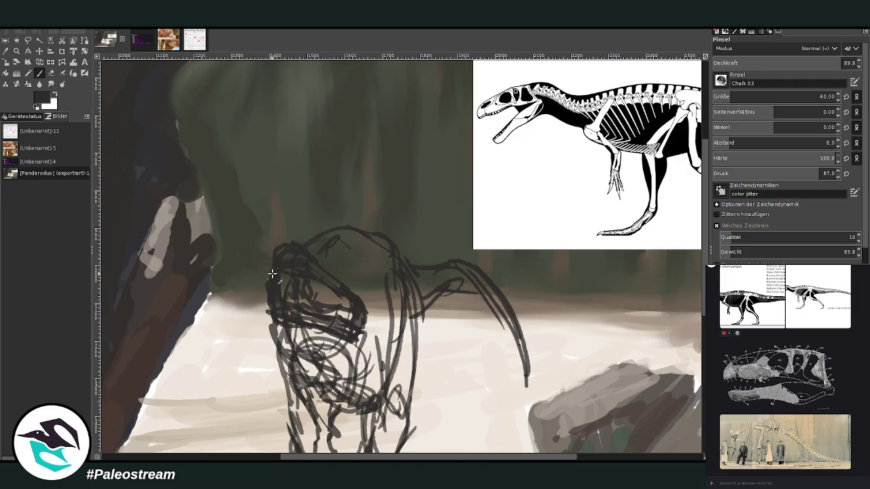
{"action": "mouse_move", "coordinate": [296, 249]}
{"action": "left_mouse_down"}
{"action": "mouse_move", "coordinate": [375, 233]}
{"action": "mouse_move", "coordinate": [404, 283]}
{"action": "mouse_move", "coordinate": [414, 370]}
{"action": "left_mouse_up"}
{"action": "mouse_move", "coordinate": [427, 306]}
{"action": "left_mouse_down"}
{"action": "mouse_move", "coordinate": [455, 289]}
{"action": "mouse_move", "coordinate": [483, 305]}
{"action": "mouse_move", "coordinate": [518, 357]}
{"action": "left_mouse_up"}
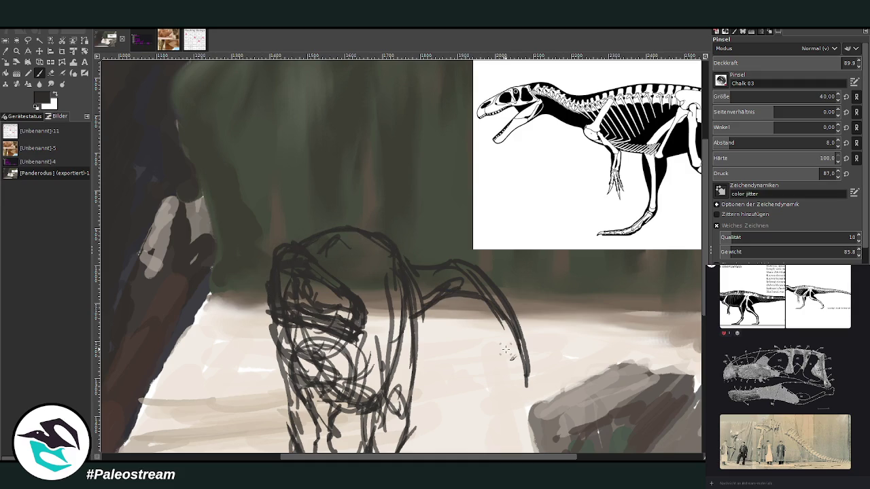
- Lighten the claw stroke with a size-137 eraser, then fill the head with darker paint
{"action": "left_click", "coordinate": [51, 73]}
{"action": "left_click_drag", "start_coordinate": [494, 310], "coordinate": [504, 332]}
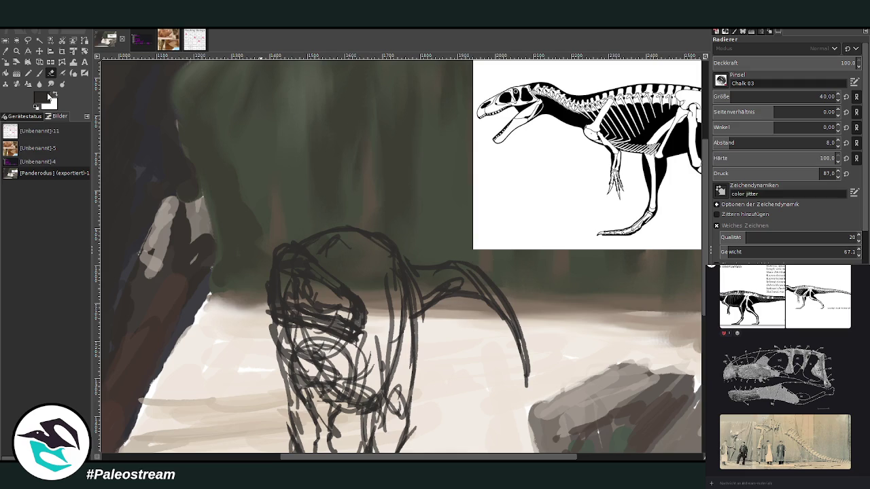
{"action": "left_click", "coordinate": [748, 97]}
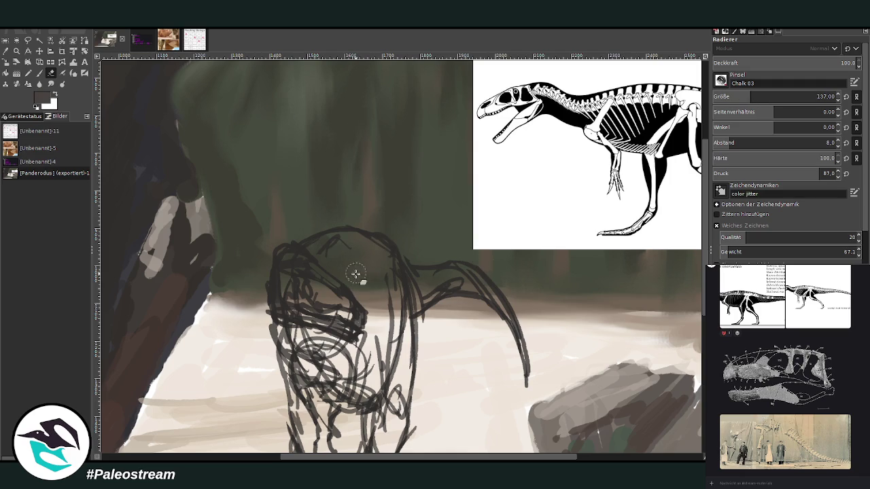
{"action": "left_click", "coordinate": [39, 73]}
{"action": "left_click", "coordinate": [693, 250], "text": "ctrl"}
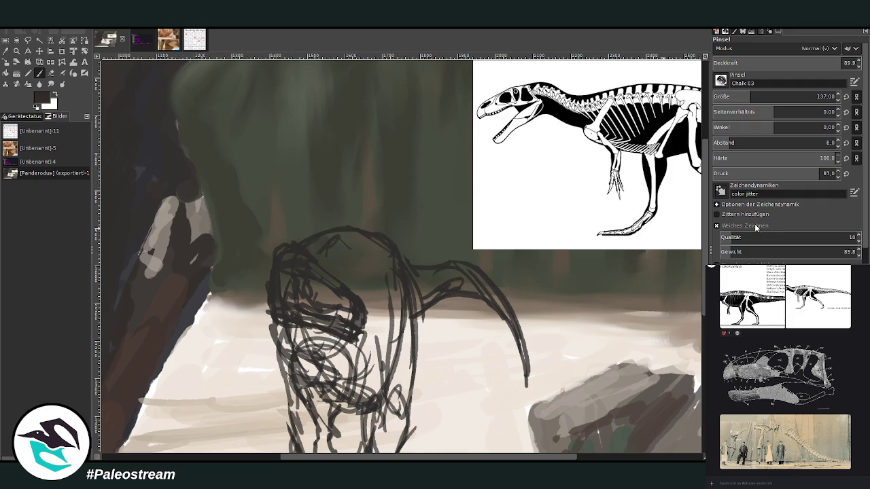
{"action": "mouse_move", "coordinate": [362, 262]}
{"action": "left_mouse_down"}
{"action": "mouse_move", "coordinate": [355, 267]}
{"action": "mouse_move", "coordinate": [387, 299]}
{"action": "mouse_move", "coordinate": [340, 244]}
{"action": "mouse_move", "coordinate": [317, 248]}
{"action": "mouse_move", "coordinate": [377, 250]}
{"action": "mouse_move", "coordinate": [398, 320]}
{"action": "mouse_move", "coordinate": [384, 367]}
{"action": "mouse_move", "coordinate": [377, 326]}
{"action": "left_mouse_up"}
- At brush size 54, paint the arm, claw and head sketch over in dark
{"action": "key", "text": "bracketleft"}
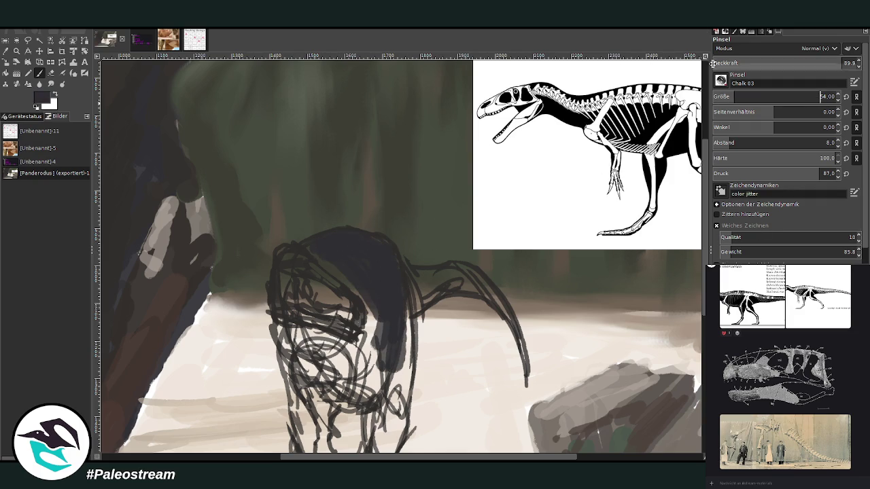
{"action": "mouse_move", "coordinate": [476, 288]}
{"action": "left_mouse_down"}
{"action": "mouse_move", "coordinate": [522, 359]}
{"action": "mouse_move", "coordinate": [476, 282]}
{"action": "mouse_move", "coordinate": [413, 272]}
{"action": "mouse_move", "coordinate": [418, 313]}
{"action": "mouse_move", "coordinate": [443, 267]}
{"action": "mouse_move", "coordinate": [433, 269]}
{"action": "left_mouse_up"}
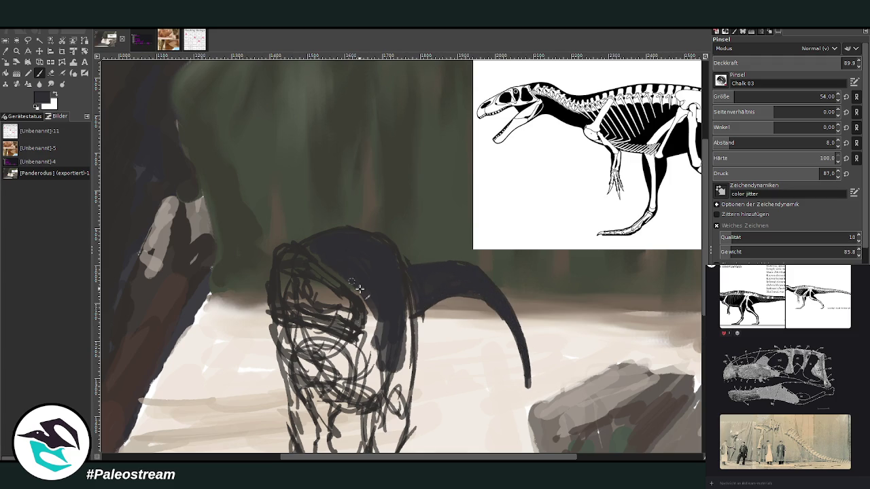
{"action": "mouse_move", "coordinate": [359, 292]}
{"action": "left_mouse_down"}
{"action": "mouse_move", "coordinate": [391, 318]}
{"action": "mouse_move", "coordinate": [401, 387]}
{"action": "mouse_move", "coordinate": [407, 294]}
{"action": "mouse_move", "coordinate": [367, 353]}
{"action": "mouse_move", "coordinate": [329, 361]}
{"action": "mouse_move", "coordinate": [374, 326]}
{"action": "mouse_move", "coordinate": [379, 334]}
{"action": "mouse_move", "coordinate": [326, 370]}
{"action": "mouse_move", "coordinate": [296, 358]}
{"action": "mouse_move", "coordinate": [333, 356]}
{"action": "mouse_move", "coordinate": [372, 326]}
{"action": "mouse_move", "coordinate": [364, 356]}
{"action": "mouse_move", "coordinate": [393, 400]}
{"action": "mouse_move", "coordinate": [400, 304]}
{"action": "left_mouse_up"}
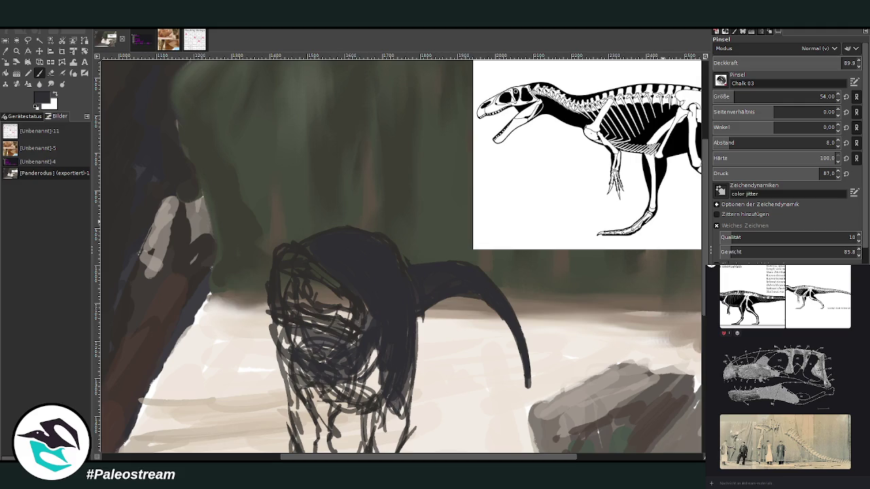
- Sample a brownish grey and paint a lighter rim along the head top and curved arc
{"action": "left_click", "coordinate": [680, 253], "text": "ctrl"}
{"action": "mouse_move", "coordinate": [336, 261]}
{"action": "left_mouse_down"}
{"action": "mouse_move", "coordinate": [319, 247]}
{"action": "mouse_move", "coordinate": [351, 232]}
{"action": "left_mouse_up"}
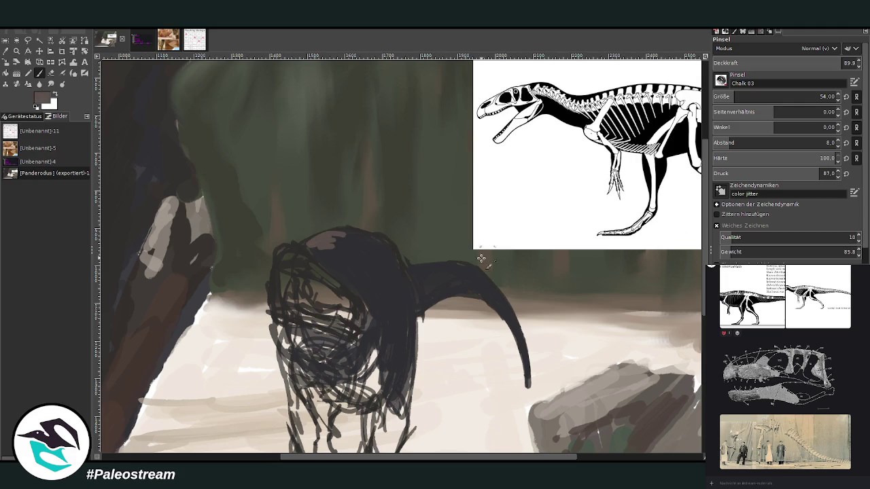
{"action": "mouse_move", "coordinate": [419, 266]}
{"action": "left_mouse_down"}
{"action": "mouse_move", "coordinate": [469, 266]}
{"action": "mouse_move", "coordinate": [511, 304]}
{"action": "left_mouse_up"}
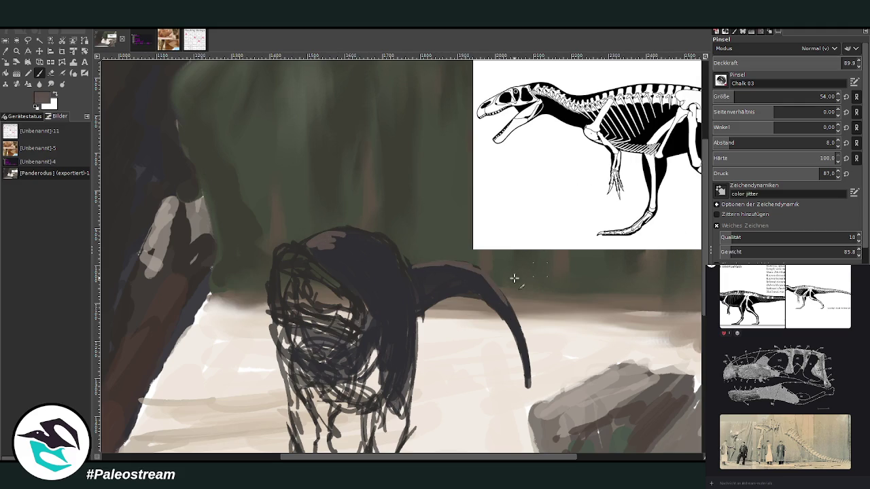
{"action": "mouse_move", "coordinate": [314, 239]}
{"action": "left_mouse_down"}
{"action": "mouse_move", "coordinate": [372, 233]}
{"action": "mouse_move", "coordinate": [398, 248]}
{"action": "left_mouse_up"}
{"action": "left_click_drag", "start_coordinate": [826, 65], "coordinate": [845, 63]}
{"action": "mouse_move", "coordinate": [338, 262]}
{"action": "left_mouse_down"}
{"action": "mouse_move", "coordinate": [378, 237]}
{"action": "mouse_move", "coordinate": [325, 255]}
{"action": "mouse_move", "coordinate": [472, 274]}
{"action": "mouse_move", "coordinate": [434, 267]}
{"action": "left_mouse_up"}
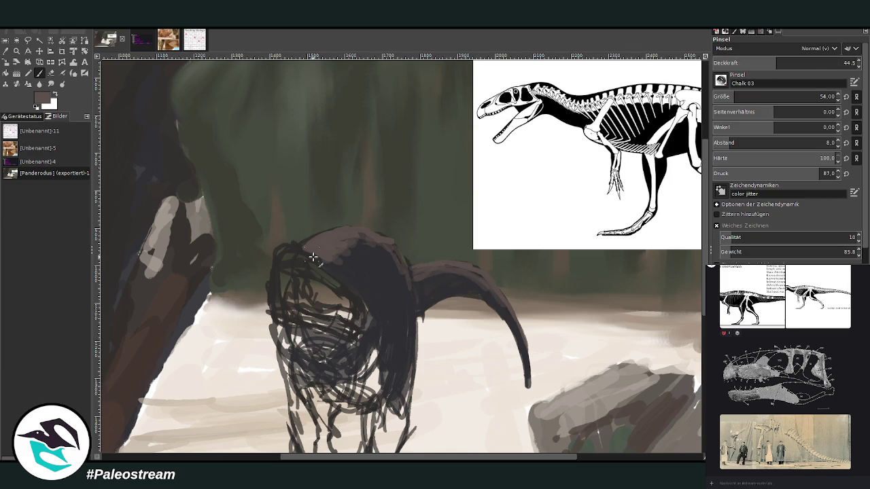
{"action": "left_click", "coordinate": [5, 51]}
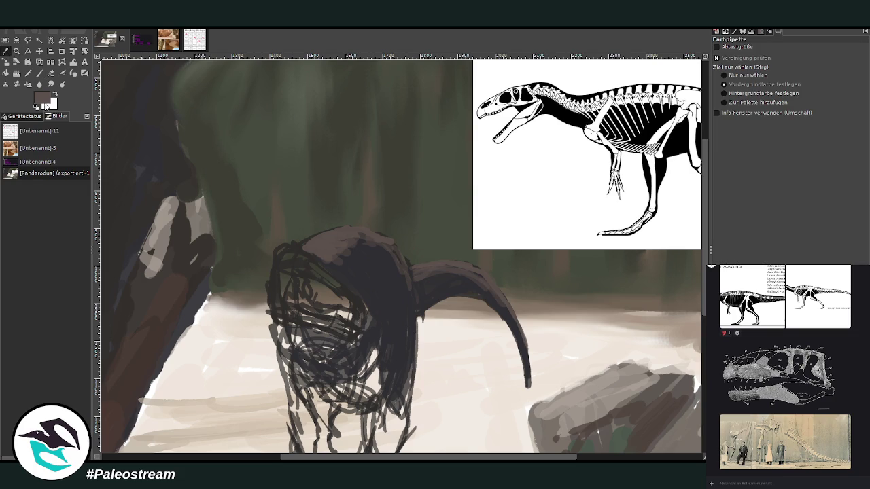
- Paint the dinosaur's face light bluish grey at reduced brush opacity
{"action": "left_click", "coordinate": [679, 247]}
{"action": "key", "text": "p"}
{"action": "left_click", "coordinate": [803, 62]}
{"action": "mouse_move", "coordinate": [290, 284]}
{"action": "left_mouse_down"}
{"action": "mouse_move", "coordinate": [360, 322]}
{"action": "mouse_move", "coordinate": [320, 324]}
{"action": "mouse_move", "coordinate": [333, 329]}
{"action": "mouse_move", "coordinate": [279, 319]}
{"action": "mouse_move", "coordinate": [309, 324]}
{"action": "mouse_move", "coordinate": [273, 281]}
{"action": "mouse_move", "coordinate": [275, 318]}
{"action": "mouse_move", "coordinate": [285, 269]}
{"action": "mouse_move", "coordinate": [296, 264]}
{"action": "mouse_move", "coordinate": [347, 296]}
{"action": "mouse_move", "coordinate": [303, 260]}
{"action": "mouse_move", "coordinate": [299, 267]}
{"action": "mouse_move", "coordinate": [360, 306]}
{"action": "mouse_move", "coordinate": [282, 266]}
{"action": "mouse_move", "coordinate": [281, 291]}
{"action": "mouse_move", "coordinate": [291, 252]}
{"action": "mouse_move", "coordinate": [282, 254]}
{"action": "left_mouse_up"}
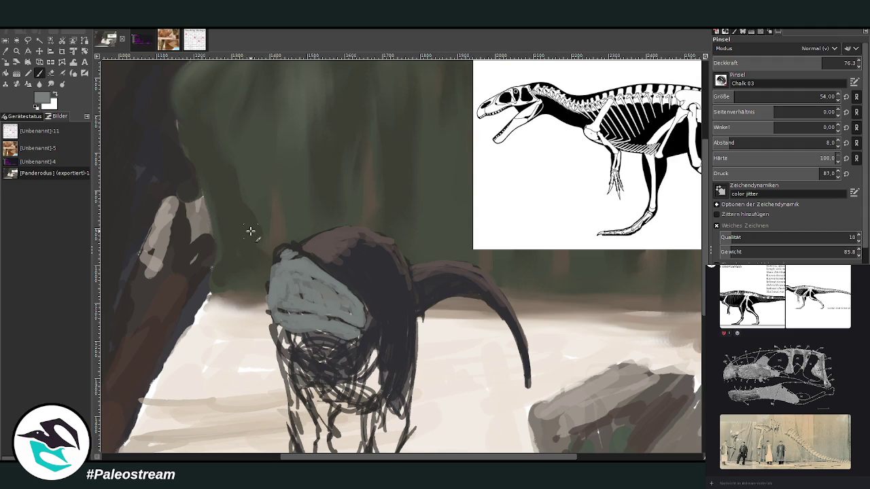
- With a small black brush, add the eye, mouth line and jaw outline, then grey the lower jaw
{"action": "key", "text": "d"}
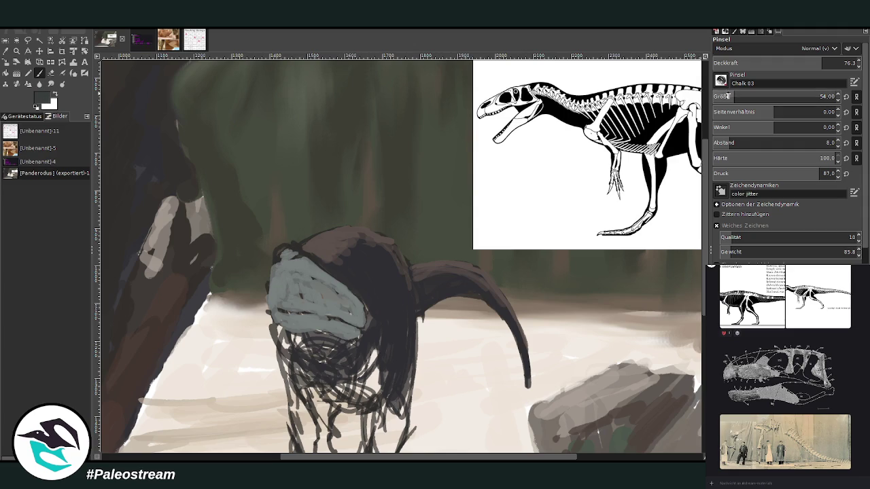
{"action": "left_click", "coordinate": [828, 60]}
{"action": "left_click_drag", "start_coordinate": [828, 60], "coordinate": [834, 61]}
{"action": "left_click_drag", "start_coordinate": [782, 96], "coordinate": [733, 97]}
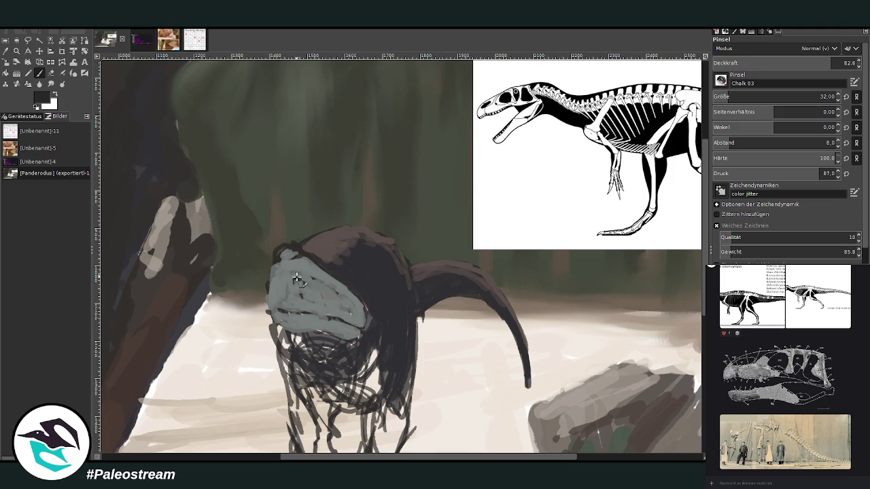
{"action": "left_click_drag", "start_coordinate": [297, 281], "coordinate": [300, 283]}
{"action": "mouse_move", "coordinate": [275, 253]}
{"action": "left_mouse_down"}
{"action": "mouse_move", "coordinate": [267, 314]}
{"action": "mouse_move", "coordinate": [283, 326]}
{"action": "left_mouse_up"}
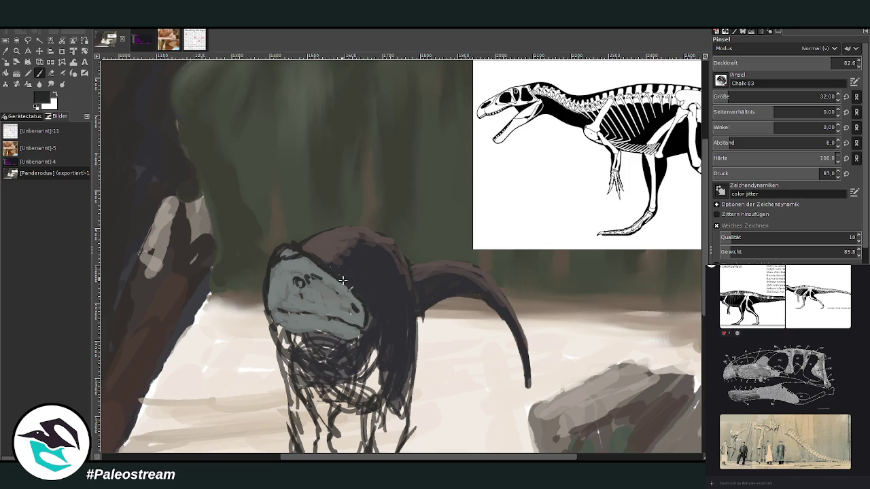
{"action": "left_click_drag", "start_coordinate": [346, 325], "coordinate": [275, 310]}
{"action": "mouse_move", "coordinate": [355, 340]}
{"action": "left_mouse_down"}
{"action": "mouse_move", "coordinate": [302, 334]}
{"action": "mouse_move", "coordinate": [272, 342]}
{"action": "left_mouse_up"}
{"action": "mouse_move", "coordinate": [300, 314]}
{"action": "left_mouse_down"}
{"action": "mouse_move", "coordinate": [292, 336]}
{"action": "mouse_move", "coordinate": [272, 323]}
{"action": "mouse_move", "coordinate": [289, 350]}
{"action": "mouse_move", "coordinate": [285, 331]}
{"action": "left_mouse_up"}
{"action": "left_click_drag", "start_coordinate": [265, 281], "coordinate": [270, 292]}
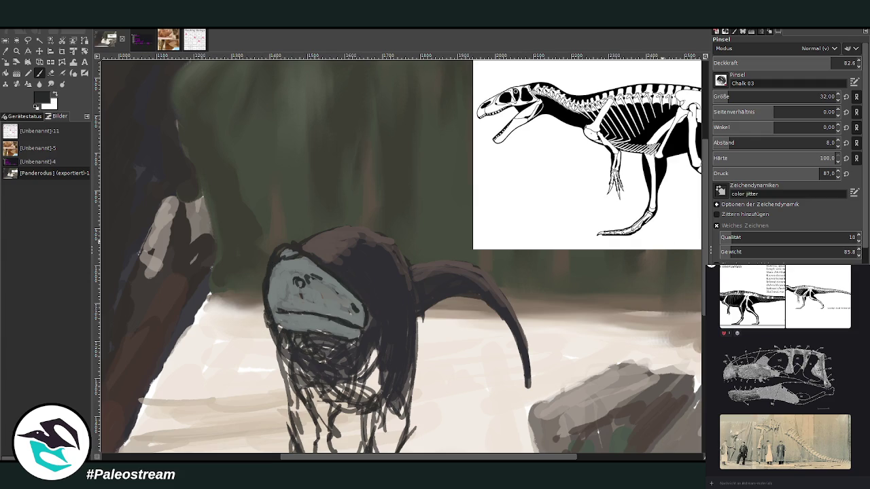
{"action": "left_click", "coordinate": [681, 251], "text": "ctrl"}
{"action": "mouse_move", "coordinate": [291, 285]}
{"action": "left_mouse_down"}
{"action": "mouse_move", "coordinate": [280, 277]}
{"action": "mouse_move", "coordinate": [279, 296]}
{"action": "mouse_move", "coordinate": [343, 318]}
{"action": "mouse_move", "coordinate": [278, 299]}
{"action": "mouse_move", "coordinate": [340, 333]}
{"action": "mouse_move", "coordinate": [291, 320]}
{"action": "mouse_move", "coordinate": [319, 332]}
{"action": "mouse_move", "coordinate": [281, 274]}
{"action": "mouse_move", "coordinate": [291, 248]}
{"action": "left_mouse_up"}
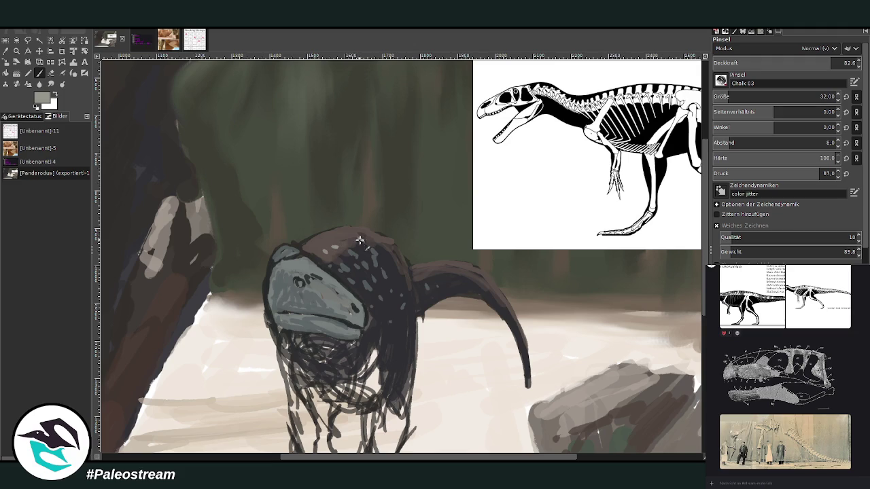
- At brush size 18, add dark strokes under the snout, right side of head and throat
{"action": "scroll", "coordinate": [623, 283], "scroll_direction": "down", "scroll_amount": 3}
{"action": "scroll", "coordinate": [622, 283], "scroll_direction": "down", "scroll_amount": 2}
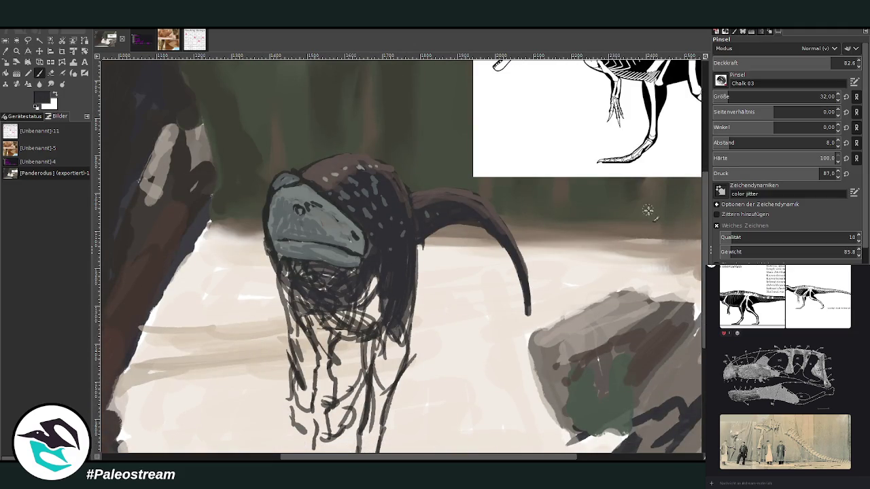
{"action": "left_click", "coordinate": [725, 93]}
{"action": "mouse_move", "coordinate": [323, 291]}
{"action": "left_mouse_down"}
{"action": "mouse_move", "coordinate": [347, 276]}
{"action": "mouse_move", "coordinate": [352, 292]}
{"action": "left_mouse_up"}
{"action": "left_click_drag", "start_coordinate": [389, 251], "coordinate": [395, 313]}
{"action": "mouse_move", "coordinate": [393, 235]}
{"action": "left_mouse_down"}
{"action": "mouse_move", "coordinate": [397, 290]}
{"action": "mouse_move", "coordinate": [406, 302]}
{"action": "left_mouse_up"}
{"action": "left_click_drag", "start_coordinate": [421, 234], "coordinate": [470, 216]}
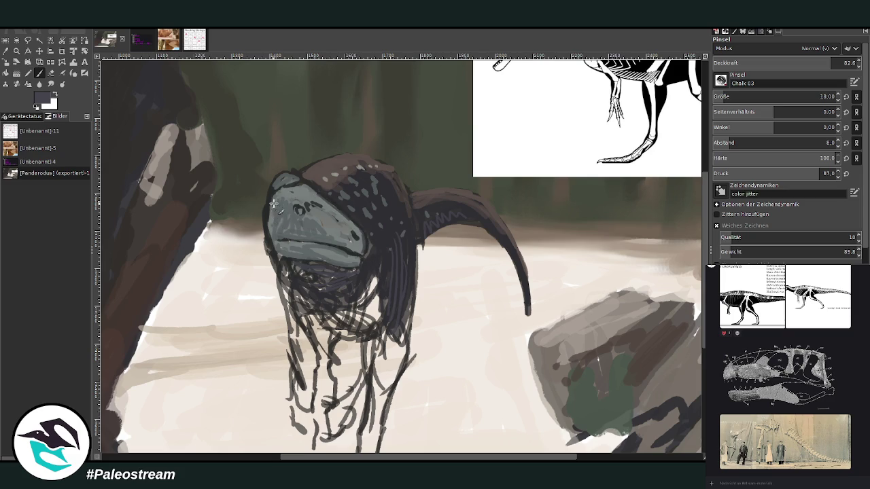
{"action": "left_click_drag", "start_coordinate": [298, 259], "coordinate": [293, 277]}
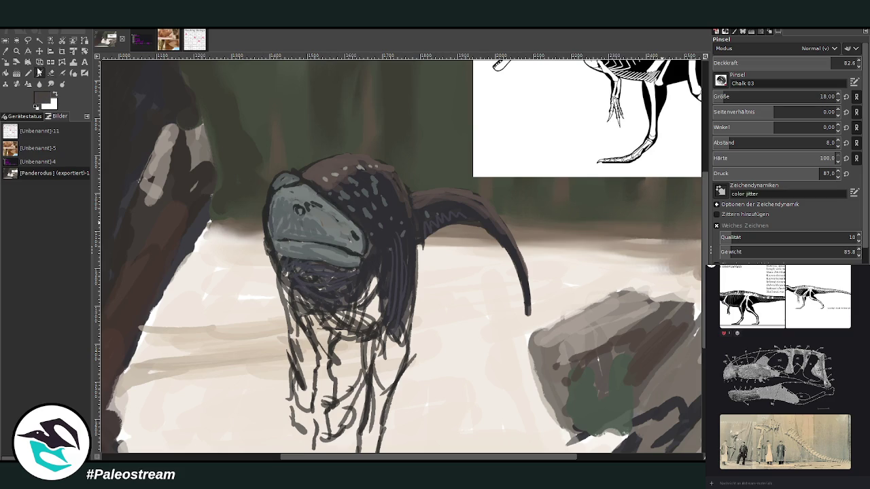
- Enlarge the brush and paint the lower neck and chest dark
{"action": "left_click", "coordinate": [821, 97]}
{"action": "left_click_drag", "start_coordinate": [827, 65], "coordinate": [843, 65]}
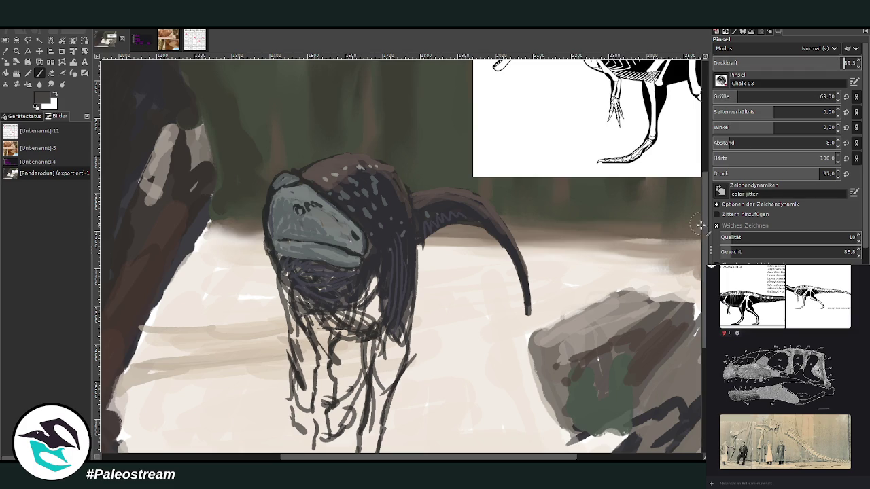
{"action": "scroll", "coordinate": [543, 110], "scroll_direction": "down", "scroll_amount": 3}
{"action": "mouse_move", "coordinate": [380, 267]}
{"action": "left_mouse_down"}
{"action": "mouse_move", "coordinate": [384, 245]}
{"action": "mouse_move", "coordinate": [381, 323]}
{"action": "mouse_move", "coordinate": [390, 257]}
{"action": "mouse_move", "coordinate": [402, 299]}
{"action": "left_mouse_up"}
{"action": "mouse_move", "coordinate": [404, 259]}
{"action": "left_mouse_down"}
{"action": "mouse_move", "coordinate": [378, 313]}
{"action": "mouse_move", "coordinate": [393, 296]}
{"action": "left_mouse_up"}
- Fill the chest dark, erasing a stray stroke and repainting the neck and chest
{"action": "left_click_drag", "start_coordinate": [407, 219], "coordinate": [391, 311]}
{"action": "key", "text": "shift+e"}
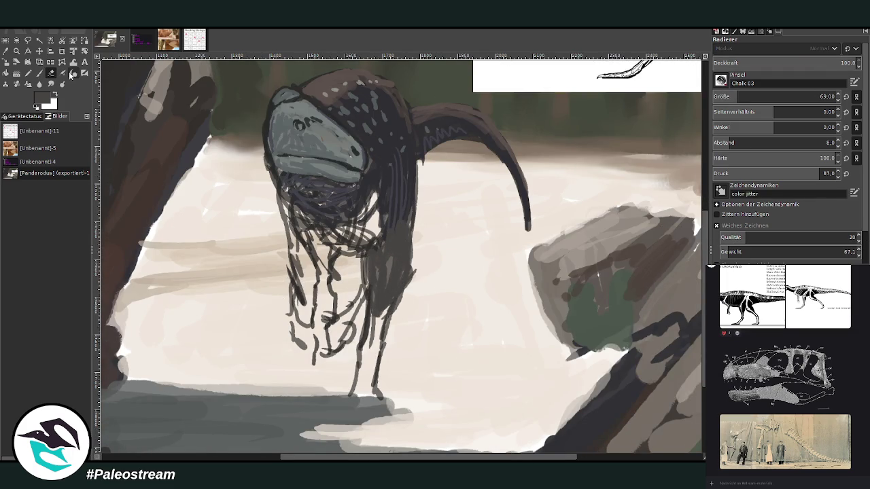
{"action": "mouse_move", "coordinate": [412, 243]}
{"action": "left_mouse_down"}
{"action": "mouse_move", "coordinate": [398, 334]}
{"action": "mouse_move", "coordinate": [378, 332]}
{"action": "left_mouse_up"}
{"action": "left_click", "coordinate": [40, 72]}
{"action": "left_click", "coordinate": [38, 75]}
{"action": "left_click_drag", "start_coordinate": [402, 257], "coordinate": [389, 282]}
{"action": "mouse_move", "coordinate": [400, 204]}
{"action": "left_mouse_down"}
{"action": "mouse_move", "coordinate": [378, 249]}
{"action": "mouse_move", "coordinate": [380, 326]}
{"action": "left_mouse_up"}
- Fill the leg down to the foot, darken the foot shadow and grey the dangling limb
{"action": "left_click_drag", "start_coordinate": [378, 288], "coordinate": [371, 353]}
{"action": "left_click_drag", "start_coordinate": [384, 307], "coordinate": [363, 386]}
{"action": "mouse_move", "coordinate": [367, 350]}
{"action": "left_mouse_down"}
{"action": "mouse_move", "coordinate": [353, 397]}
{"action": "mouse_move", "coordinate": [360, 394]}
{"action": "left_mouse_up"}
{"action": "mouse_move", "coordinate": [380, 327]}
{"action": "left_mouse_down"}
{"action": "mouse_move", "coordinate": [368, 397]}
{"action": "mouse_move", "coordinate": [336, 401]}
{"action": "mouse_move", "coordinate": [391, 405]}
{"action": "mouse_move", "coordinate": [377, 391]}
{"action": "left_mouse_up"}
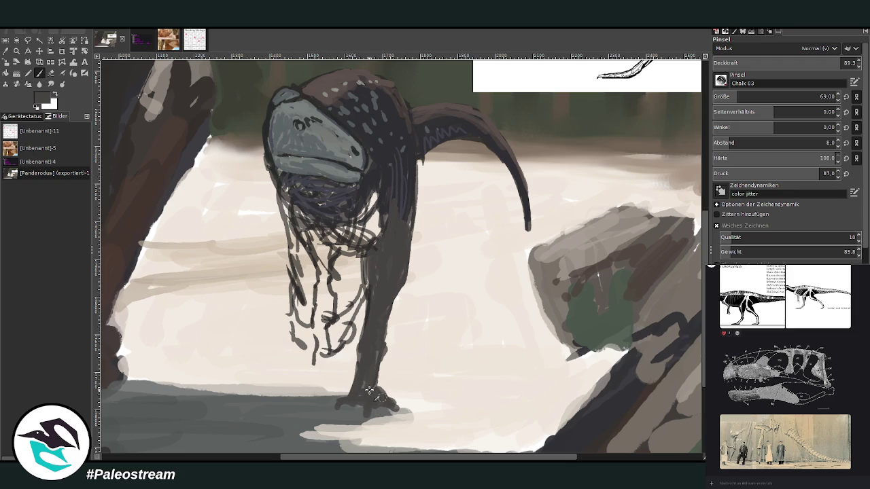
{"action": "mouse_move", "coordinate": [320, 336]}
{"action": "left_mouse_down"}
{"action": "mouse_move", "coordinate": [319, 357]}
{"action": "mouse_move", "coordinate": [328, 312]}
{"action": "mouse_move", "coordinate": [320, 299]}
{"action": "mouse_move", "coordinate": [333, 285]}
{"action": "mouse_move", "coordinate": [325, 268]}
{"action": "mouse_move", "coordinate": [338, 290]}
{"action": "mouse_move", "coordinate": [314, 231]}
{"action": "mouse_move", "coordinate": [319, 309]}
{"action": "mouse_move", "coordinate": [314, 289]}
{"action": "left_mouse_up"}
{"action": "left_click", "coordinate": [51, 73]}
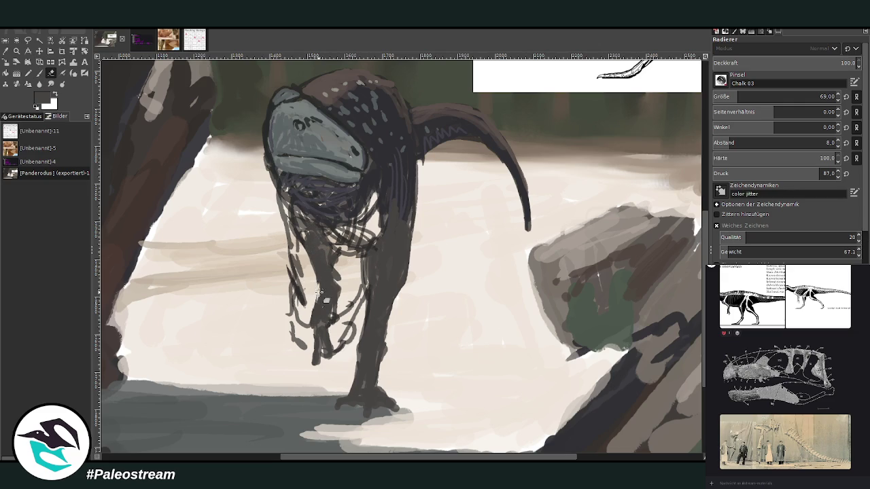
{"action": "left_click", "coordinate": [39, 73]}
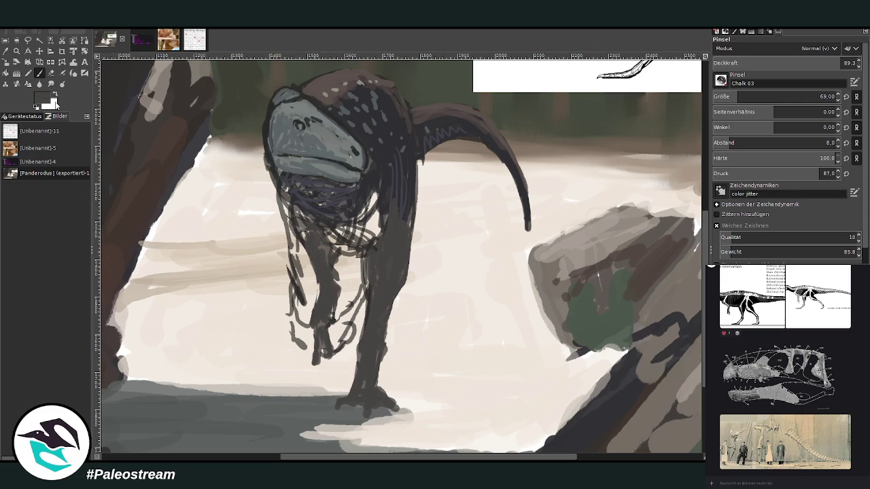
- At brush size 45, paint dark brown along the leg front and lighten the thigh and head top
{"action": "left_click_drag", "start_coordinate": [831, 98], "coordinate": [820, 98]}
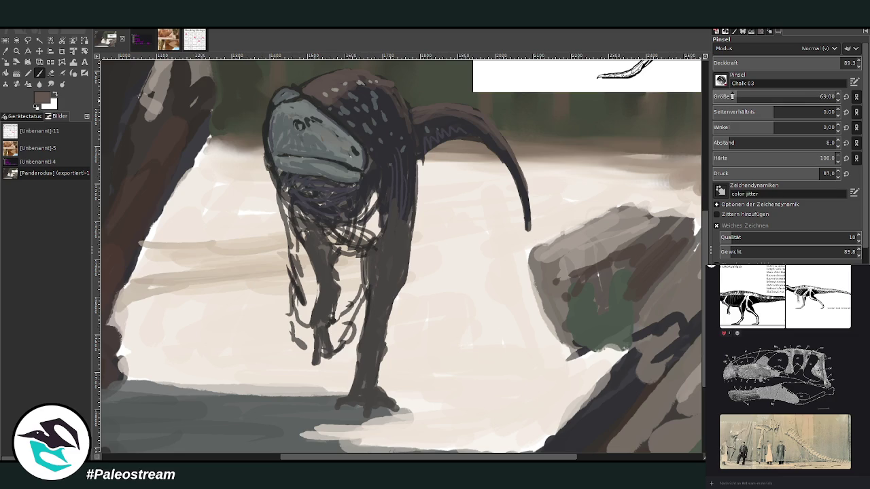
{"action": "mouse_move", "coordinate": [381, 340]}
{"action": "left_mouse_down"}
{"action": "mouse_move", "coordinate": [382, 327]}
{"action": "mouse_move", "coordinate": [372, 368]}
{"action": "mouse_move", "coordinate": [401, 272]}
{"action": "mouse_move", "coordinate": [387, 254]}
{"action": "left_mouse_up"}
{"action": "left_click_drag", "start_coordinate": [411, 194], "coordinate": [378, 252]}
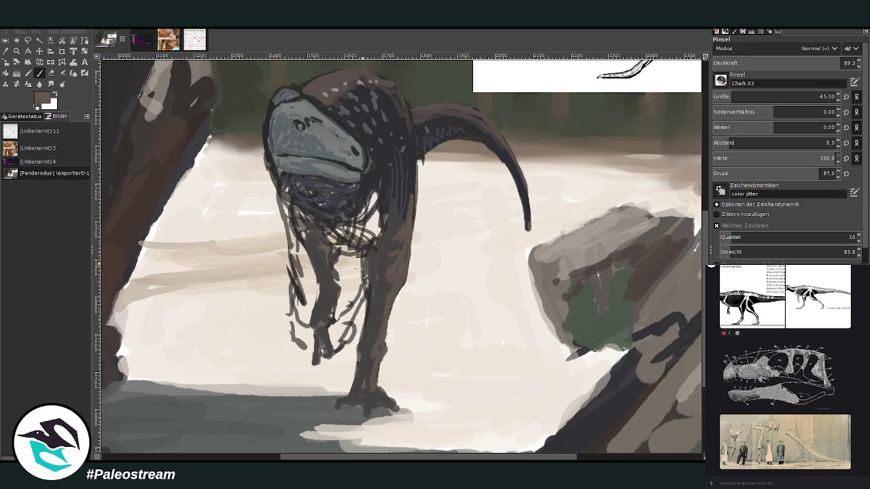
{"action": "scroll", "coordinate": [694, 249], "scroll_direction": "up", "scroll_amount": 3}
{"action": "left_click", "coordinate": [686, 248], "text": "ctrl"}
{"action": "left_click_drag", "start_coordinate": [301, 160], "coordinate": [327, 146]}
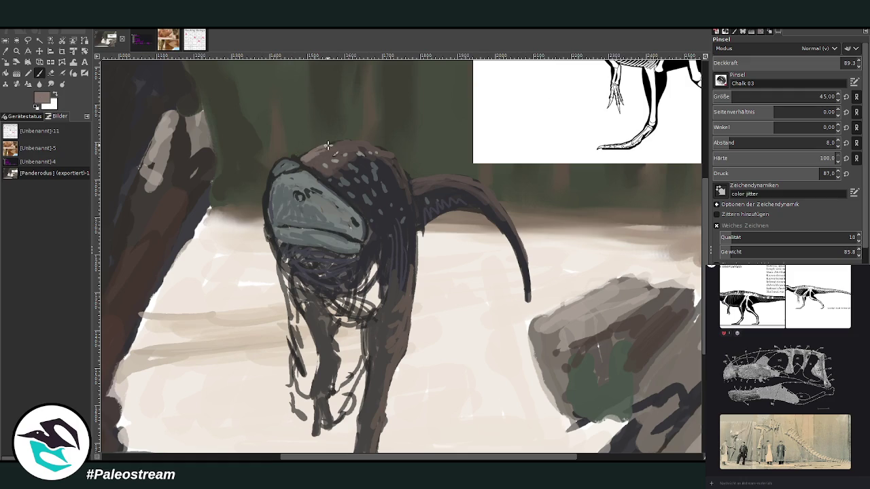
- Soften the curved arc's top edge with grey-brown at opacity 44.8, then 28.1
{"action": "left_click", "coordinate": [775, 62]}
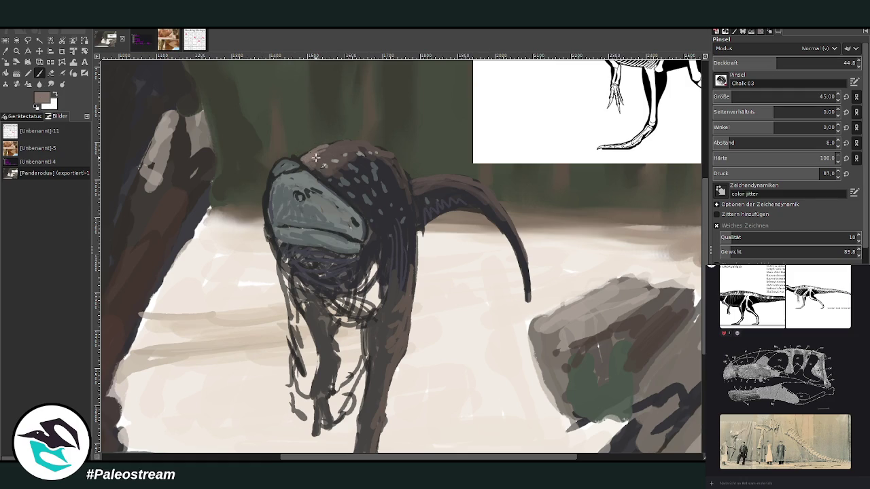
{"action": "left_click_drag", "start_coordinate": [413, 179], "coordinate": [479, 175]}
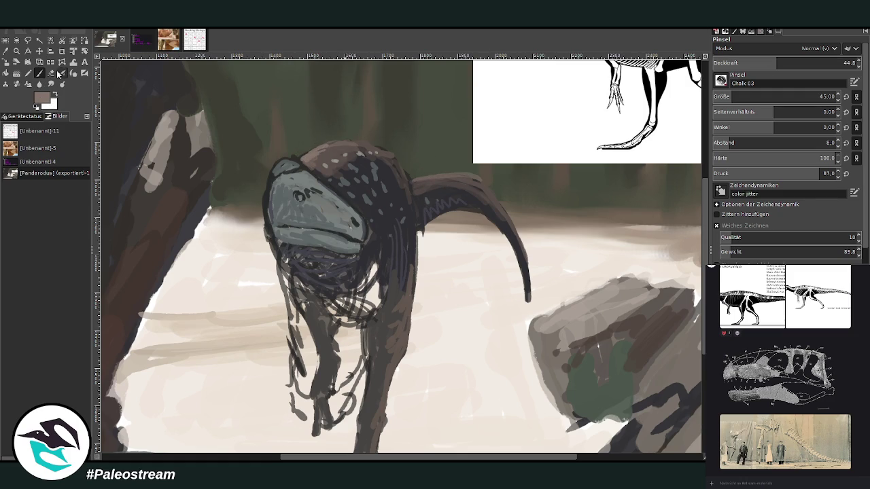
{"action": "left_click", "coordinate": [52, 73]}
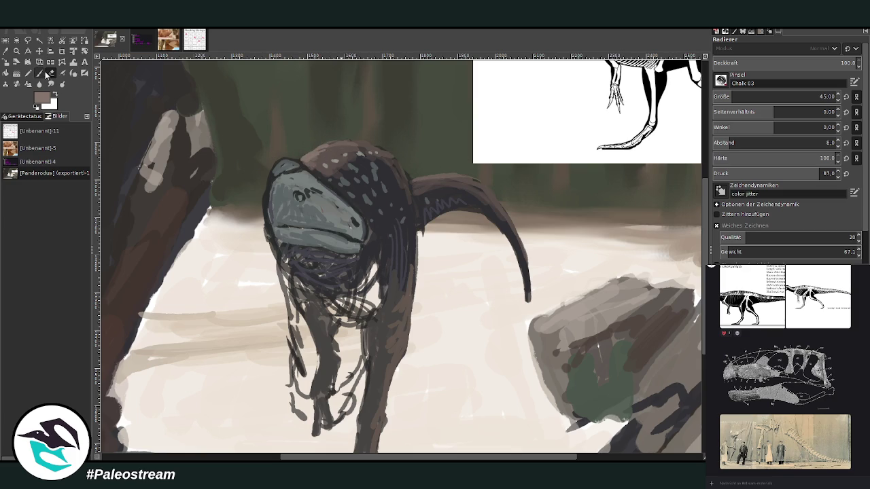
{"action": "key", "text": "p"}
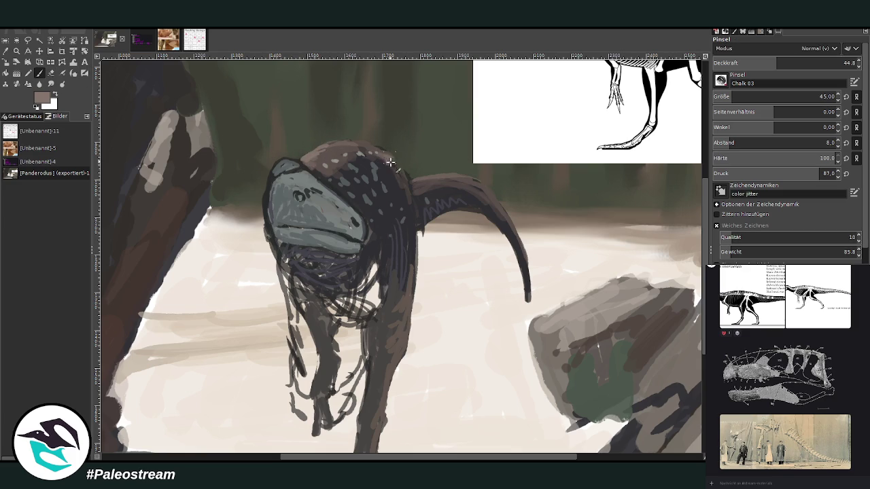
{"action": "left_click", "coordinate": [751, 63]}
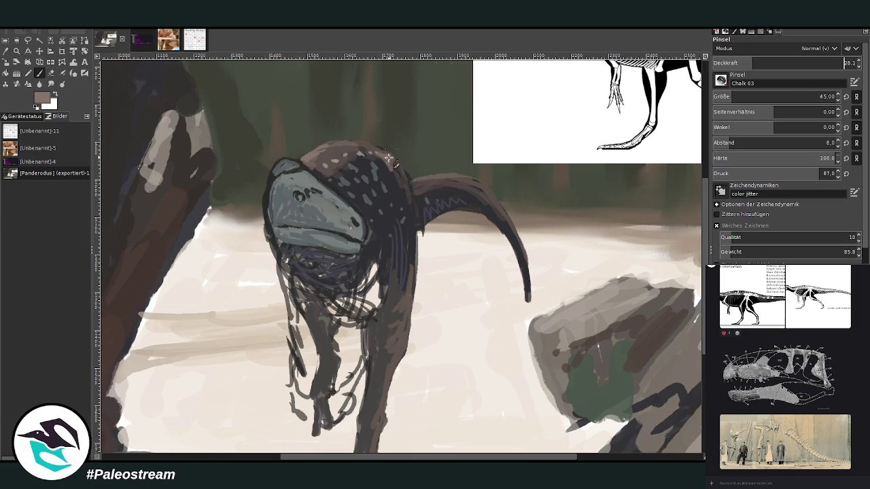
{"action": "left_click_drag", "start_coordinate": [421, 178], "coordinate": [483, 190]}
- Sample pale beige from the clearing and highlight the tip of the snout
{"action": "left_click", "coordinate": [686, 228], "text": "ctrl"}
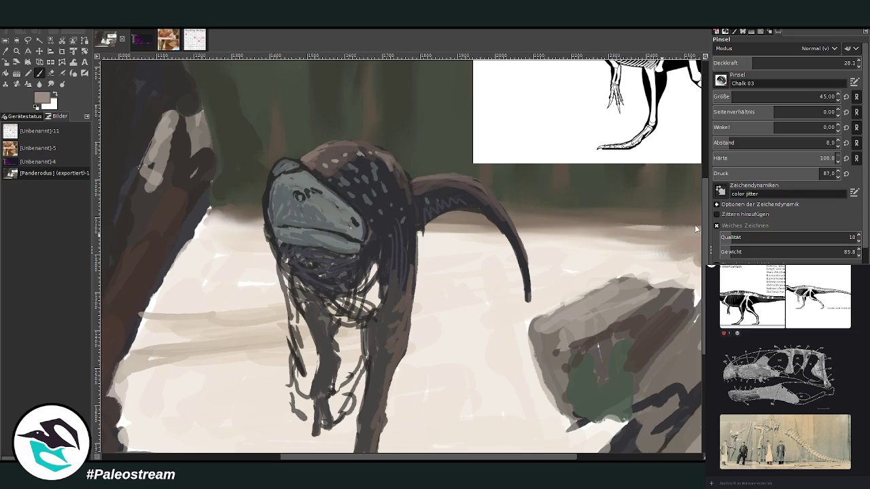
{"action": "left_click", "coordinate": [678, 229], "text": "ctrl"}
{"action": "left_click_drag", "start_coordinate": [280, 164], "coordinate": [277, 169]}
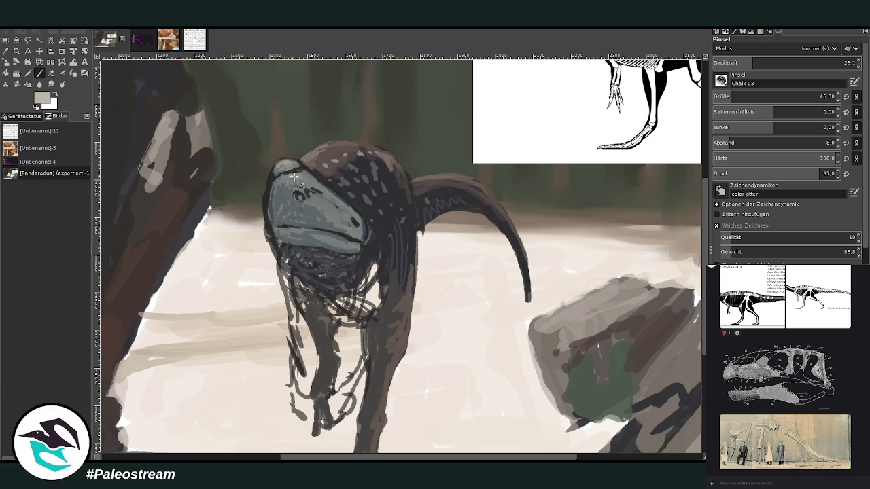
{"action": "scroll", "coordinate": [242, 230], "scroll_direction": "down", "scroll_amount": 1, "text": "ctrl"}
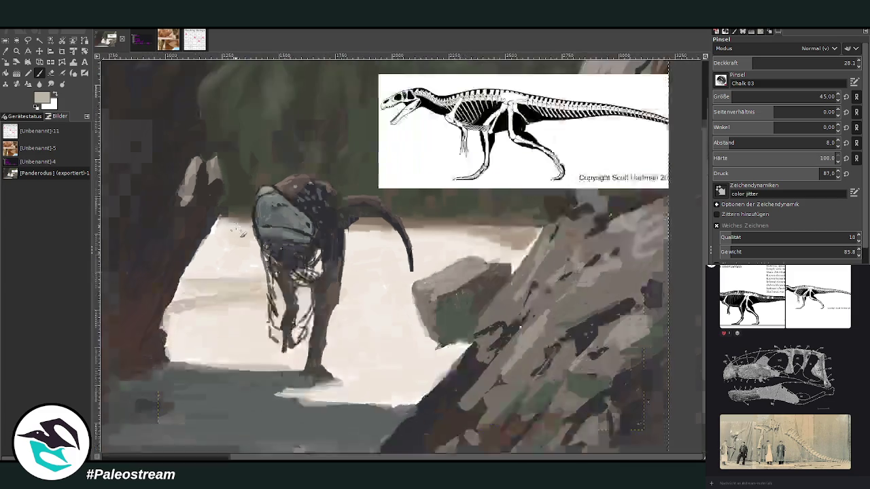
- Zoom in on the dinosaur, sample its dark colour, and set brush size 25, opacity about 77
{"action": "scroll", "coordinate": [238, 229], "scroll_direction": "down", "scroll_amount": 2, "text": "ctrl"}
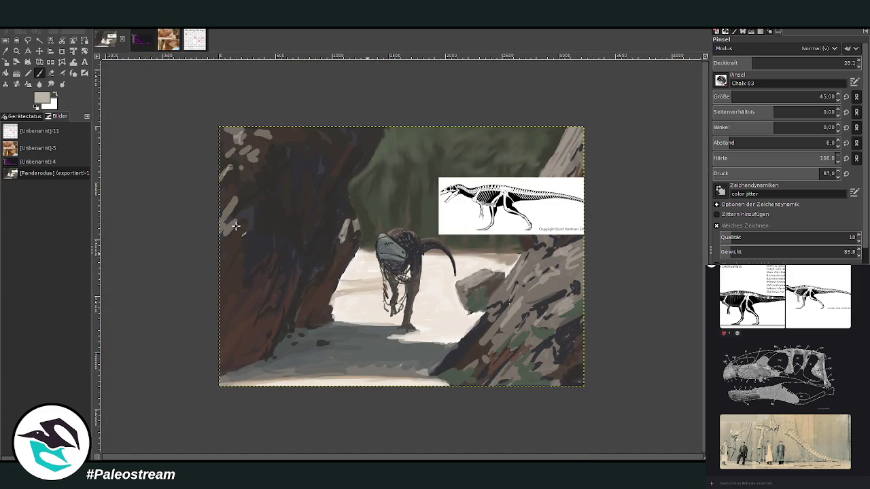
{"action": "left_click", "coordinate": [17, 50]}
{"action": "left_click_drag", "start_coordinate": [345, 193], "coordinate": [489, 392]}
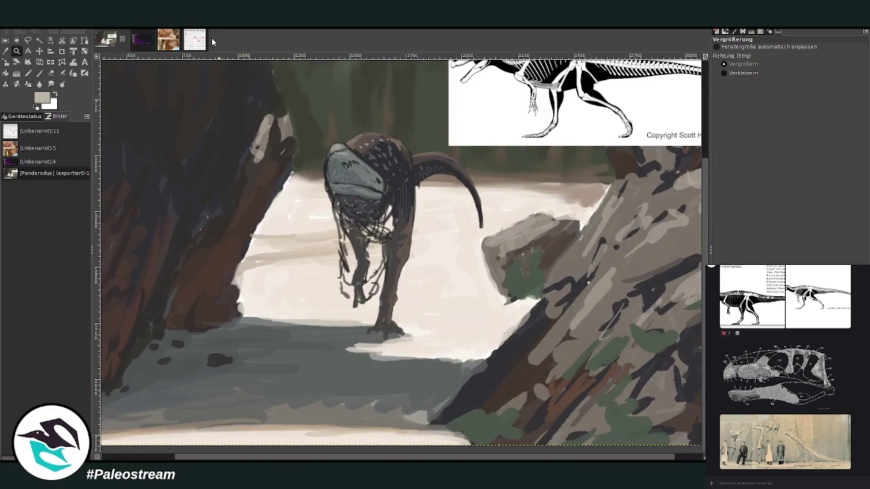
{"action": "left_click_drag", "start_coordinate": [301, 103], "coordinate": [441, 302]}
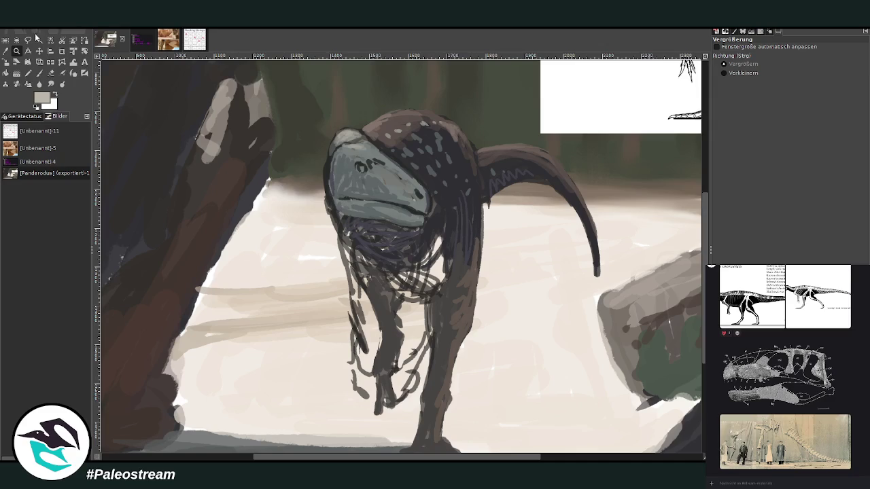
{"action": "key", "text": "o"}
{"action": "left_click", "coordinate": [437, 239]}
{"action": "key", "text": "p"}
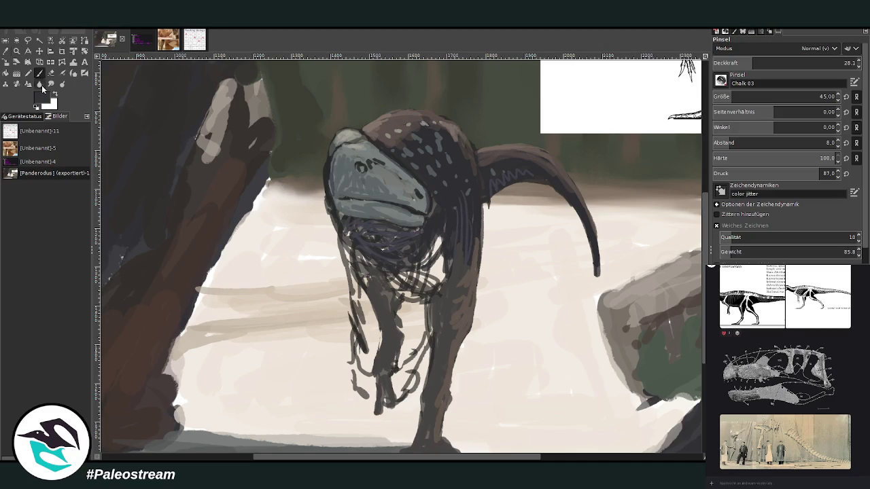
{"action": "left_click", "coordinate": [807, 64]}
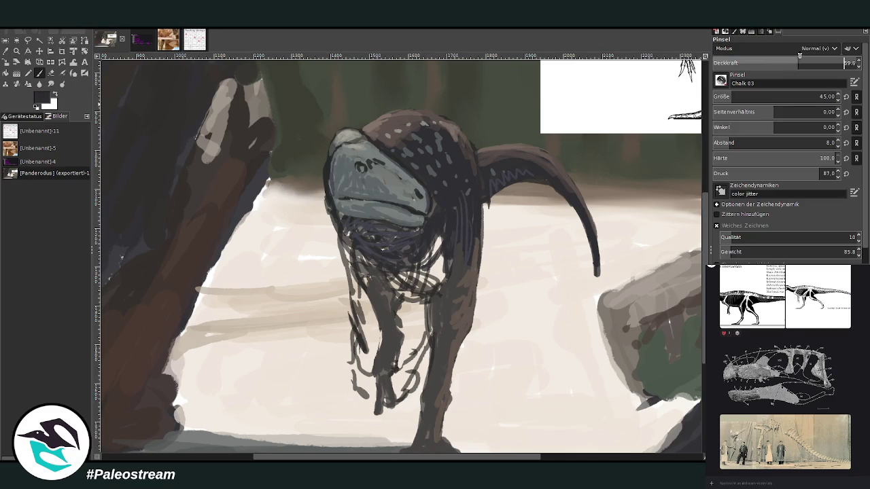
{"action": "left_click", "coordinate": [820, 96]}
{"action": "left_click_drag", "start_coordinate": [807, 64], "coordinate": [817, 63]}
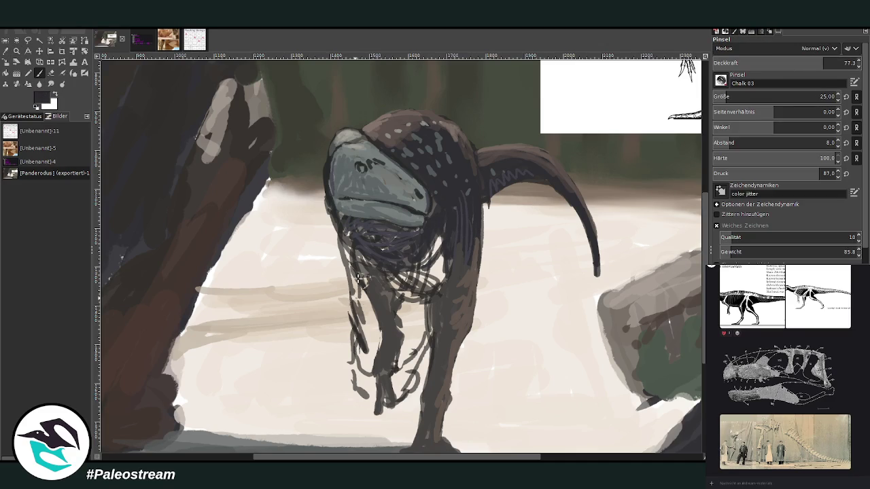
- Paint dark strokes over the chest, neck, front leg and foot
{"action": "scroll", "coordinate": [748, 96], "scroll_direction": "up", "scroll_amount": 5}
{"action": "mouse_move", "coordinate": [425, 267]}
{"action": "left_mouse_down"}
{"action": "mouse_move", "coordinate": [422, 292]}
{"action": "mouse_move", "coordinate": [429, 272]}
{"action": "mouse_move", "coordinate": [418, 288]}
{"action": "mouse_move", "coordinate": [402, 254]}
{"action": "left_mouse_up"}
{"action": "left_click_drag", "start_coordinate": [427, 302], "coordinate": [432, 347]}
{"action": "mouse_move", "coordinate": [422, 284]}
{"action": "left_mouse_down"}
{"action": "mouse_move", "coordinate": [431, 329]}
{"action": "mouse_move", "coordinate": [388, 374]}
{"action": "left_mouse_up"}
{"action": "mouse_move", "coordinate": [422, 347]}
{"action": "left_mouse_down"}
{"action": "mouse_move", "coordinate": [408, 391]}
{"action": "mouse_move", "coordinate": [390, 398]}
{"action": "mouse_move", "coordinate": [411, 379]}
{"action": "mouse_move", "coordinate": [422, 349]}
{"action": "left_mouse_up"}
{"action": "mouse_move", "coordinate": [416, 388]}
{"action": "left_mouse_down"}
{"action": "mouse_move", "coordinate": [428, 352]}
{"action": "mouse_move", "coordinate": [356, 367]}
{"action": "mouse_move", "coordinate": [368, 378]}
{"action": "mouse_move", "coordinate": [356, 325]}
{"action": "mouse_move", "coordinate": [366, 336]}
{"action": "left_mouse_up"}
- With brush size 50 and opacity 87.4, darken the left toes and left leg edge
{"action": "key", "text": "bracketleft"}
{"action": "key", "text": "bracketleft"}
{"action": "key", "text": "bracketleft"}
{"action": "left_click", "coordinate": [843, 63]}
{"action": "mouse_move", "coordinate": [352, 381]}
{"action": "left_mouse_down"}
{"action": "mouse_move", "coordinate": [382, 401]}
{"action": "mouse_move", "coordinate": [355, 383]}
{"action": "mouse_move", "coordinate": [360, 289]}
{"action": "mouse_move", "coordinate": [353, 324]}
{"action": "mouse_move", "coordinate": [346, 273]}
{"action": "mouse_move", "coordinate": [358, 348]}
{"action": "left_mouse_up"}
{"action": "mouse_move", "coordinate": [360, 314]}
{"action": "left_mouse_down"}
{"action": "mouse_move", "coordinate": [367, 268]}
{"action": "mouse_move", "coordinate": [354, 258]}
{"action": "mouse_move", "coordinate": [347, 272]}
{"action": "mouse_move", "coordinate": [398, 275]}
{"action": "mouse_move", "coordinate": [347, 248]}
{"action": "mouse_move", "coordinate": [411, 296]}
{"action": "mouse_move", "coordinate": [407, 286]}
{"action": "left_mouse_up"}
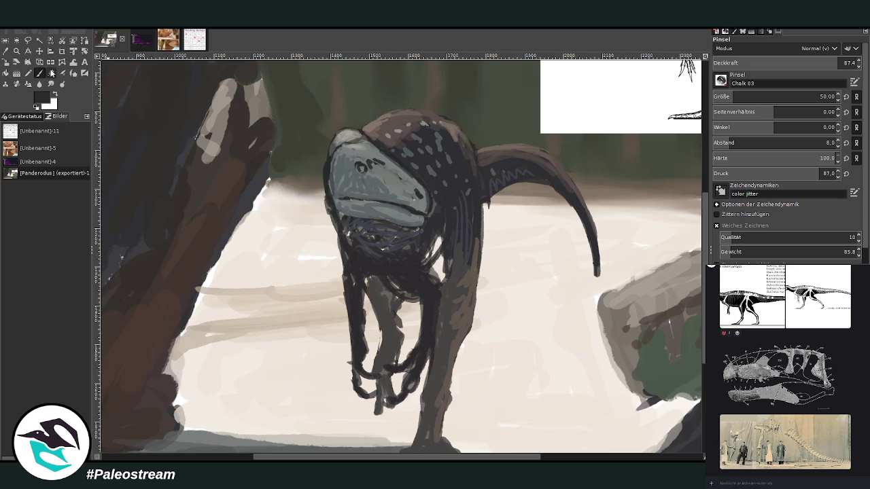
{"action": "key", "text": "shift+e"}
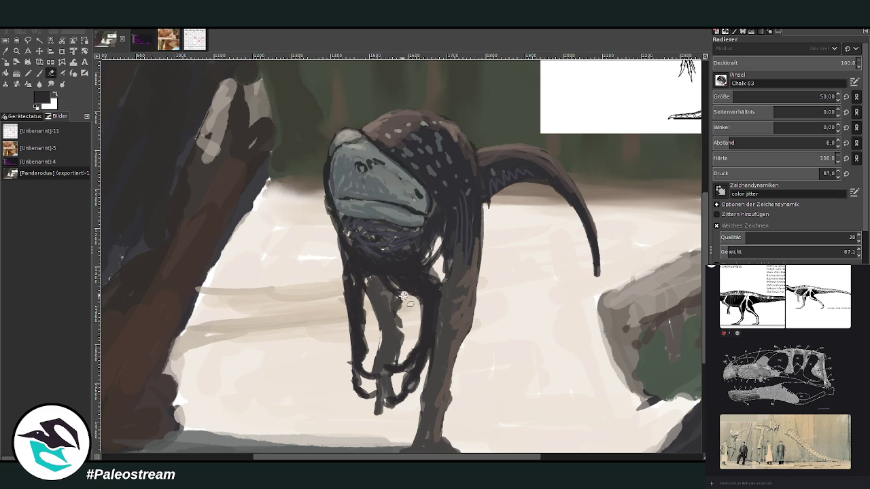
- Shade the chest grey-purple and paint a sampled lighter grey onto the throat
{"action": "key", "text": "p"}
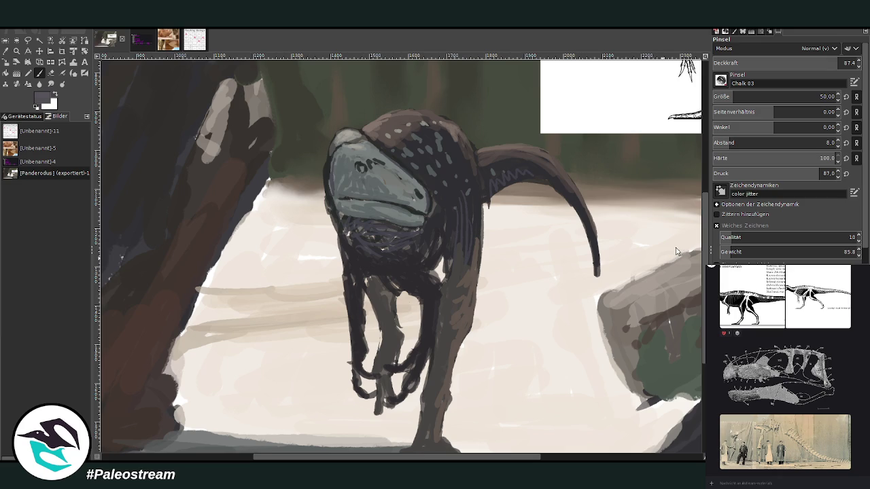
{"action": "mouse_move", "coordinate": [439, 249]}
{"action": "left_mouse_down"}
{"action": "mouse_move", "coordinate": [443, 206]}
{"action": "mouse_move", "coordinate": [449, 238]}
{"action": "mouse_move", "coordinate": [441, 272]}
{"action": "left_mouse_up"}
{"action": "mouse_move", "coordinate": [411, 245]}
{"action": "left_mouse_down"}
{"action": "mouse_move", "coordinate": [381, 272]}
{"action": "mouse_move", "coordinate": [394, 276]}
{"action": "mouse_move", "coordinate": [374, 262]}
{"action": "mouse_move", "coordinate": [367, 277]}
{"action": "mouse_move", "coordinate": [388, 258]}
{"action": "mouse_move", "coordinate": [361, 247]}
{"action": "mouse_move", "coordinate": [387, 241]}
{"action": "mouse_move", "coordinate": [347, 229]}
{"action": "mouse_move", "coordinate": [374, 198]}
{"action": "left_mouse_up"}
{"action": "left_click", "coordinate": [16, 52]}
{"action": "left_click", "coordinate": [353, 210]}
{"action": "left_click", "coordinate": [39, 73]}
{"action": "left_click_drag", "start_coordinate": [359, 233], "coordinate": [350, 225]}
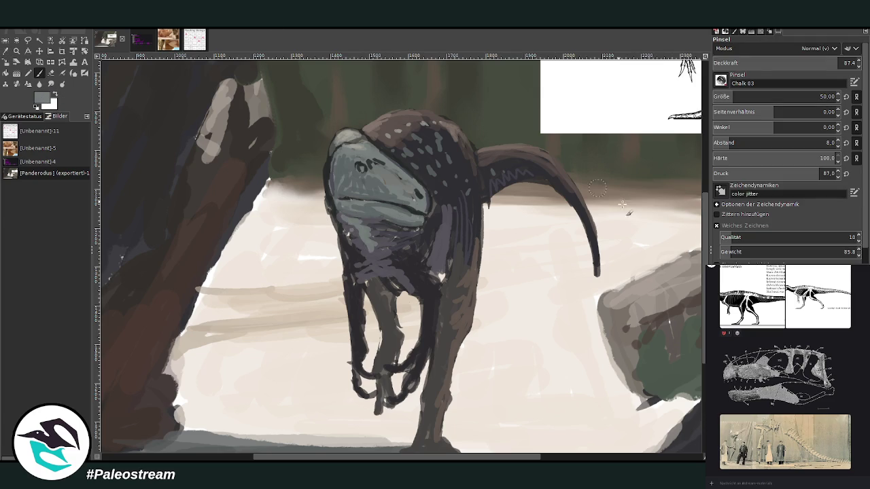
- Add faint black strokes on the chest at half then 81.1 opacity and darken the left leg
{"action": "key", "text": "d"}
{"action": "left_click", "coordinate": [783, 63]}
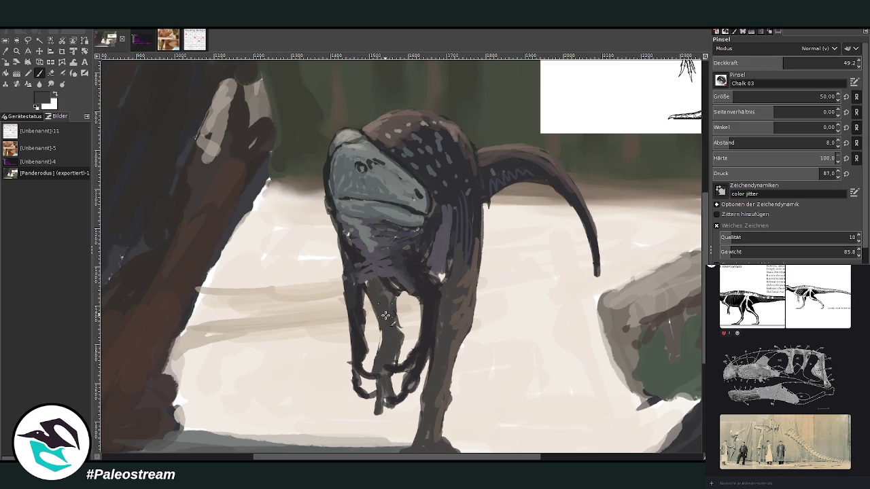
{"action": "left_click_drag", "start_coordinate": [452, 281], "coordinate": [433, 266]}
{"action": "left_click", "coordinate": [825, 63]}
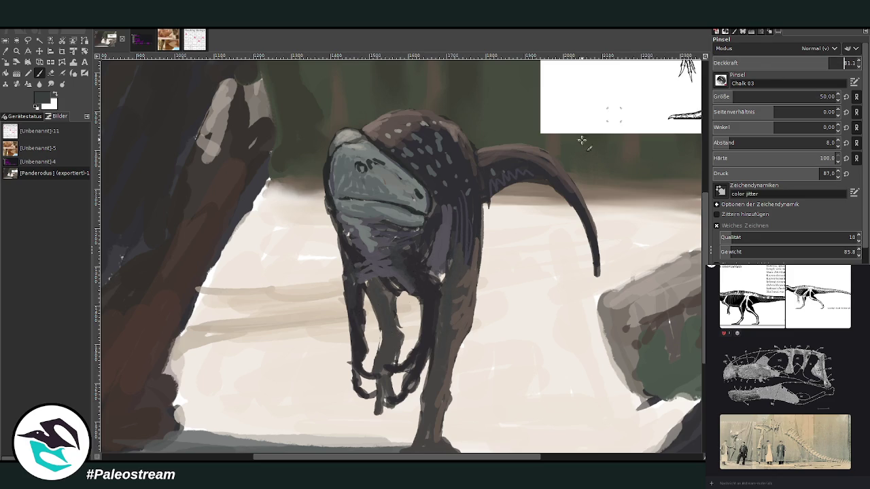
{"action": "left_click_drag", "start_coordinate": [442, 277], "coordinate": [440, 269]}
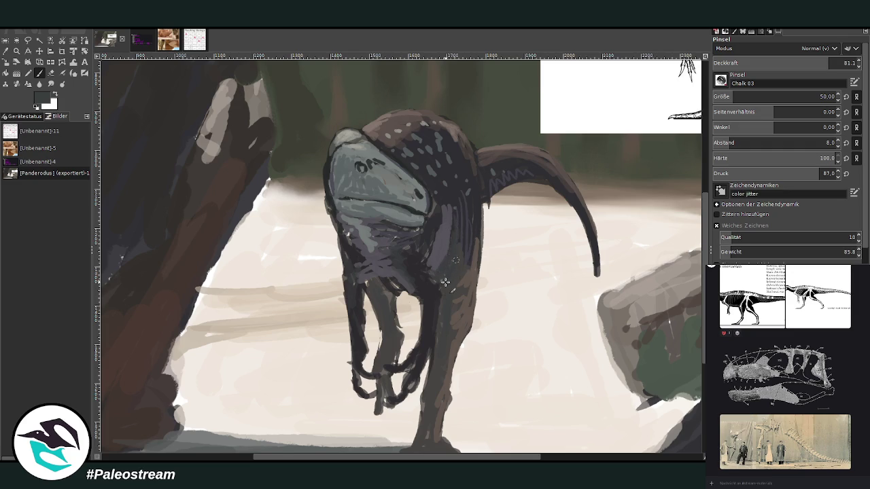
{"action": "left_click_drag", "start_coordinate": [362, 312], "coordinate": [369, 283]}
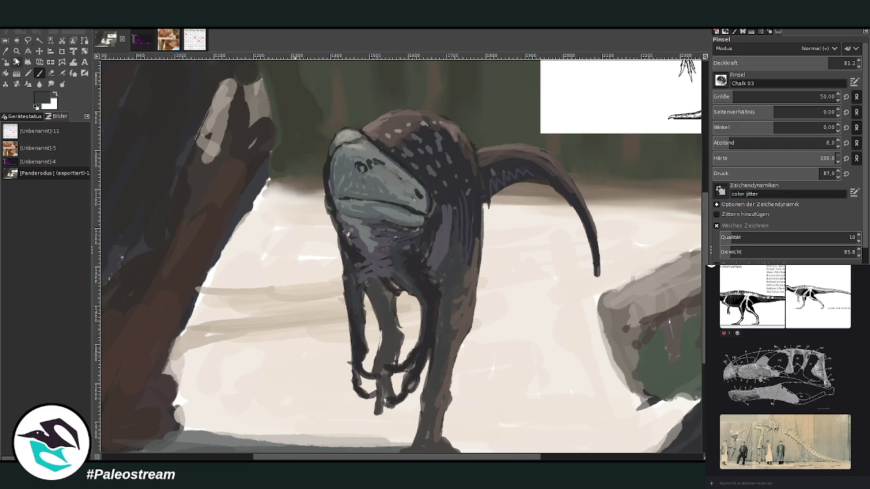
- Erase marks around the eye and smudge the eye, snout and mouth smooth
{"action": "left_click", "coordinate": [51, 72]}
{"action": "left_click_drag", "start_coordinate": [366, 162], "coordinate": [372, 168]}
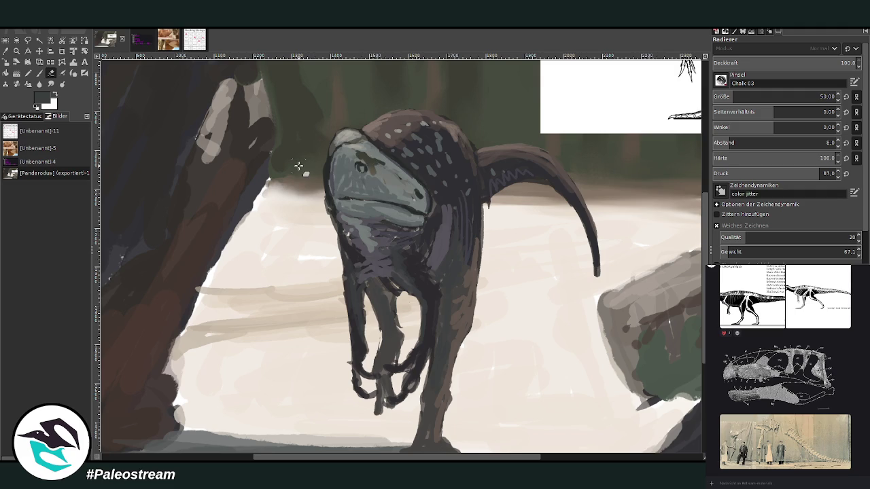
{"action": "left_click", "coordinate": [51, 84]}
{"action": "left_click_drag", "start_coordinate": [379, 160], "coordinate": [350, 188]}
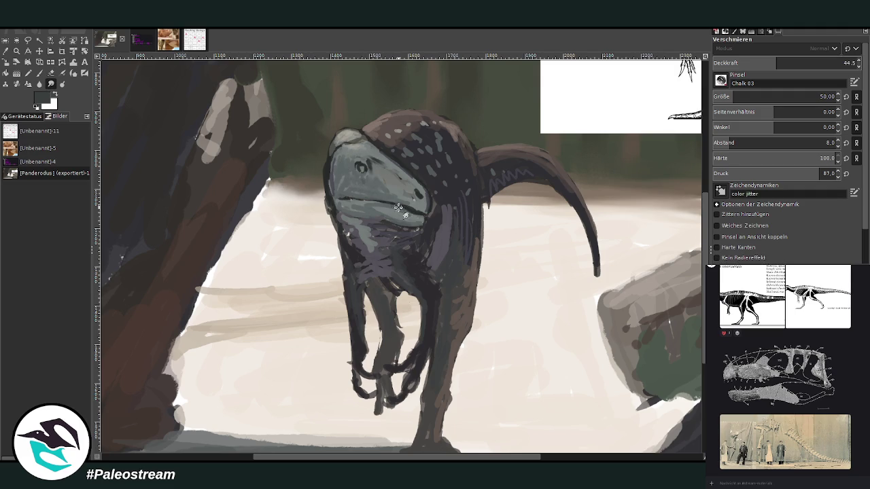
{"action": "left_click_drag", "start_coordinate": [349, 187], "coordinate": [363, 208]}
{"action": "key", "text": "minus"}
{"action": "key", "text": "minus"}
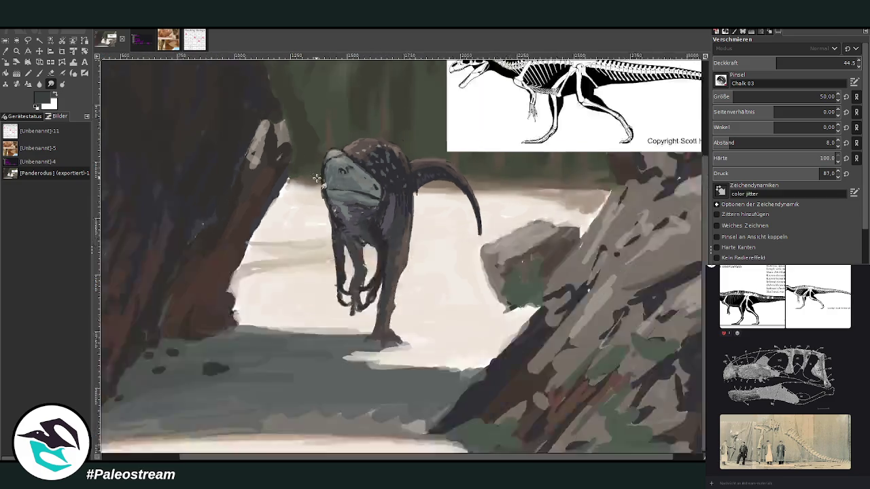
- Tilt the dinosaur layer 3.30° about a rotation centre at its feet
{"action": "key", "text": "z"}
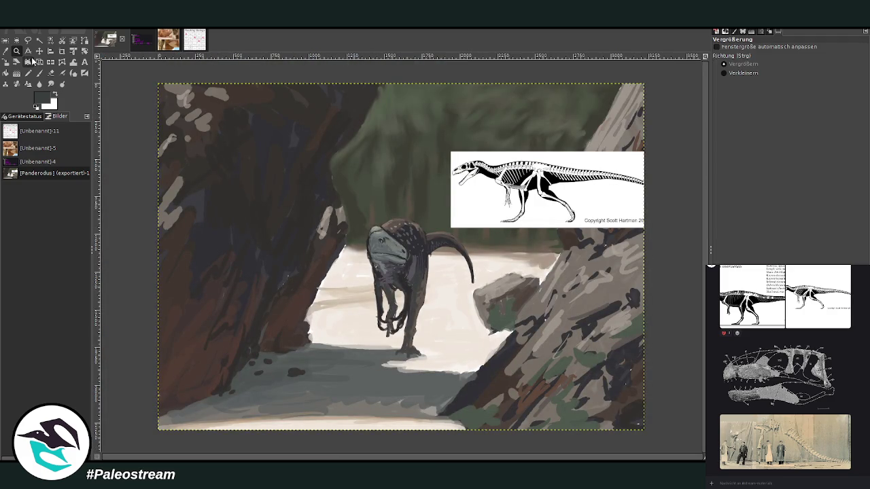
{"action": "left_click_drag", "start_coordinate": [327, 166], "coordinate": [514, 404]}
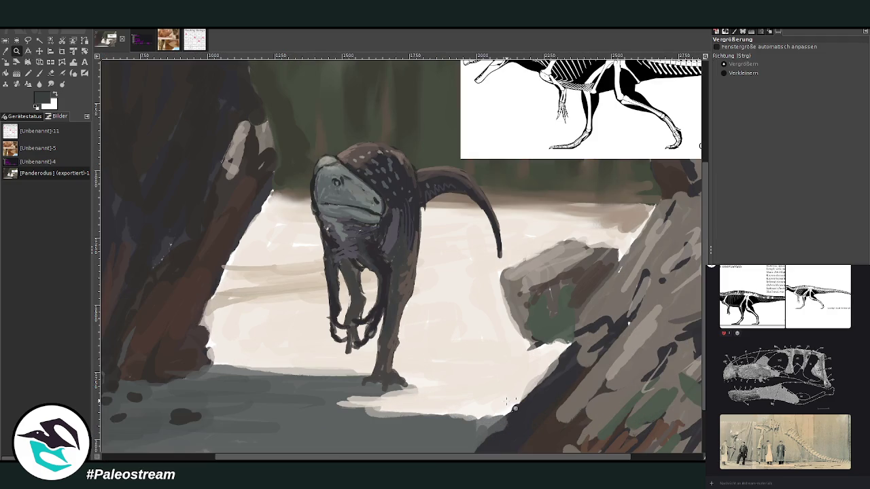
{"action": "left_click", "coordinate": [84, 51]}
{"action": "left_click", "coordinate": [363, 290]}
{"action": "left_click_drag", "start_coordinate": [374, 209], "coordinate": [385, 376]}
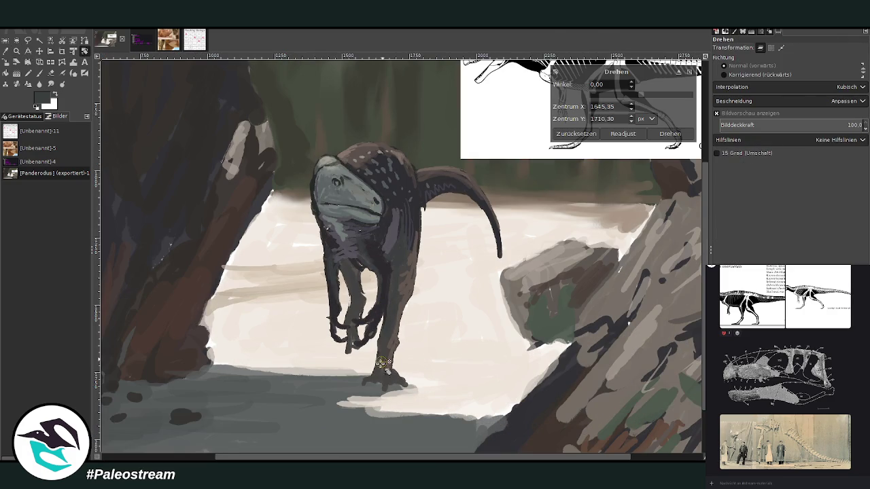
{"action": "mouse_move", "coordinate": [386, 217]}
{"action": "left_mouse_down"}
{"action": "mouse_move", "coordinate": [395, 218]}
{"action": "mouse_move", "coordinate": [385, 205]}
{"action": "left_mouse_up"}
{"action": "key", "text": "Return"}
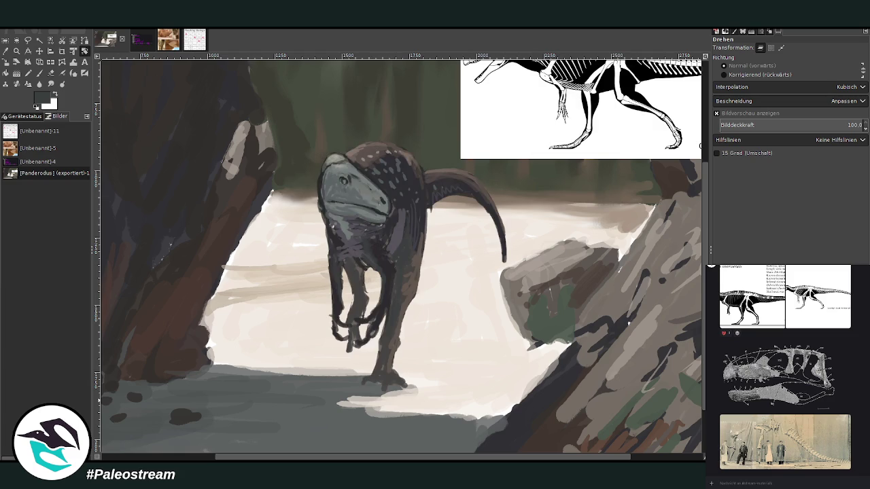
- Sample the shaded-ground grey and paint a curling cast shadow beneath the dinosaur's feet
{"action": "left_click", "coordinate": [6, 51]}
{"action": "left_click", "coordinate": [350, 383]}
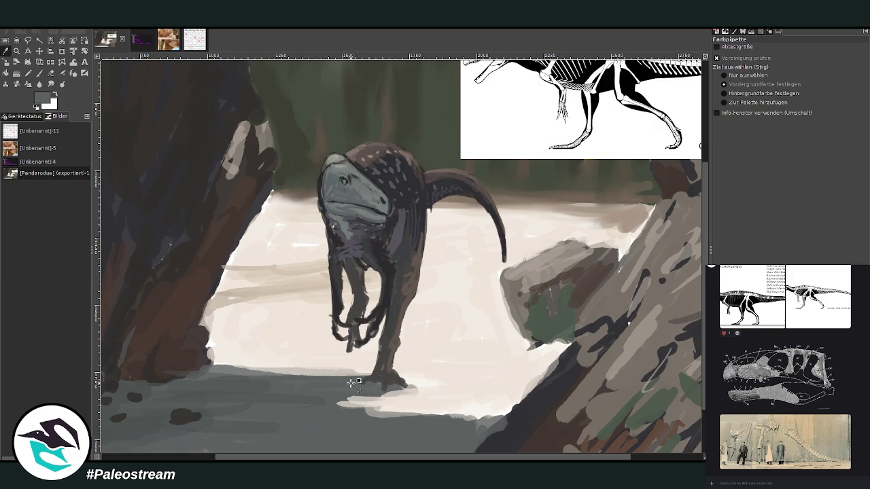
{"action": "left_click", "coordinate": [39, 73]}
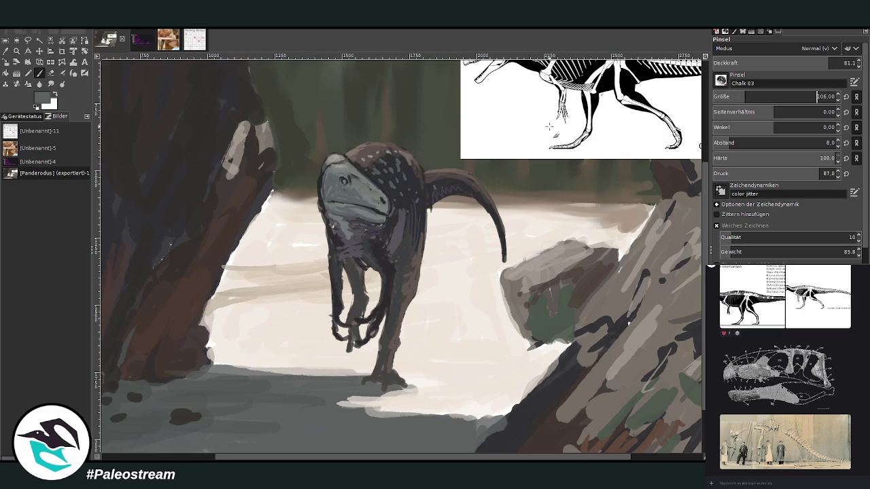
{"action": "left_click_drag", "start_coordinate": [402, 387], "coordinate": [438, 401]}
{"action": "mouse_move", "coordinate": [374, 408]}
{"action": "left_mouse_down"}
{"action": "mouse_move", "coordinate": [422, 408]}
{"action": "mouse_move", "coordinate": [429, 387]}
{"action": "left_mouse_up"}
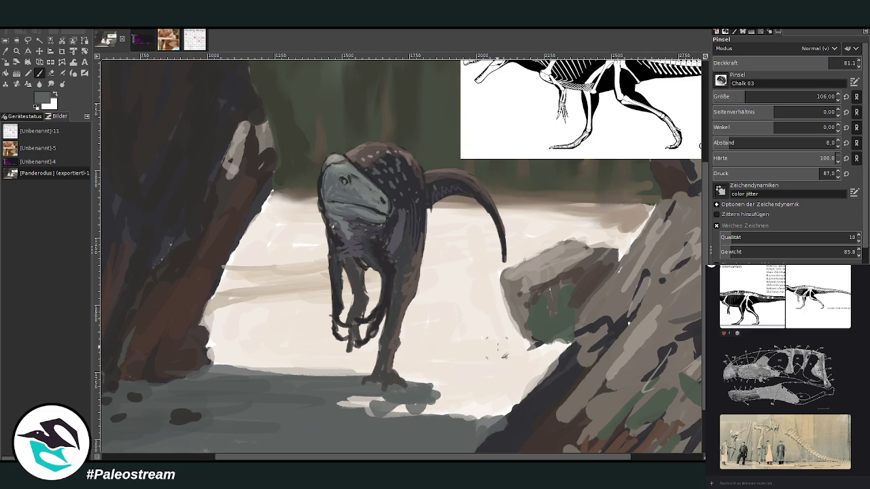
{"action": "mouse_move", "coordinate": [505, 353]}
{"action": "left_mouse_down"}
{"action": "mouse_move", "coordinate": [488, 373]}
{"action": "mouse_move", "coordinate": [436, 380]}
{"action": "mouse_move", "coordinate": [439, 404]}
{"action": "mouse_move", "coordinate": [461, 407]}
{"action": "mouse_move", "coordinate": [417, 399]}
{"action": "mouse_move", "coordinate": [373, 414]}
{"action": "mouse_move", "coordinate": [373, 391]}
{"action": "mouse_move", "coordinate": [381, 415]}
{"action": "mouse_move", "coordinate": [411, 414]}
{"action": "mouse_move", "coordinate": [454, 378]}
{"action": "mouse_move", "coordinate": [408, 385]}
{"action": "mouse_move", "coordinate": [503, 373]}
{"action": "mouse_move", "coordinate": [498, 364]}
{"action": "left_mouse_up"}
{"action": "mouse_move", "coordinate": [463, 387]}
{"action": "left_mouse_down"}
{"action": "mouse_move", "coordinate": [469, 403]}
{"action": "mouse_move", "coordinate": [460, 412]}
{"action": "mouse_move", "coordinate": [486, 371]}
{"action": "mouse_move", "coordinate": [469, 416]}
{"action": "mouse_move", "coordinate": [438, 395]}
{"action": "mouse_move", "coordinate": [389, 383]}
{"action": "left_mouse_up"}
{"action": "left_click_drag", "start_coordinate": [461, 419], "coordinate": [474, 399]}
{"action": "key", "text": "minus"}
{"action": "key", "text": "minus"}
{"action": "key", "text": "minus"}
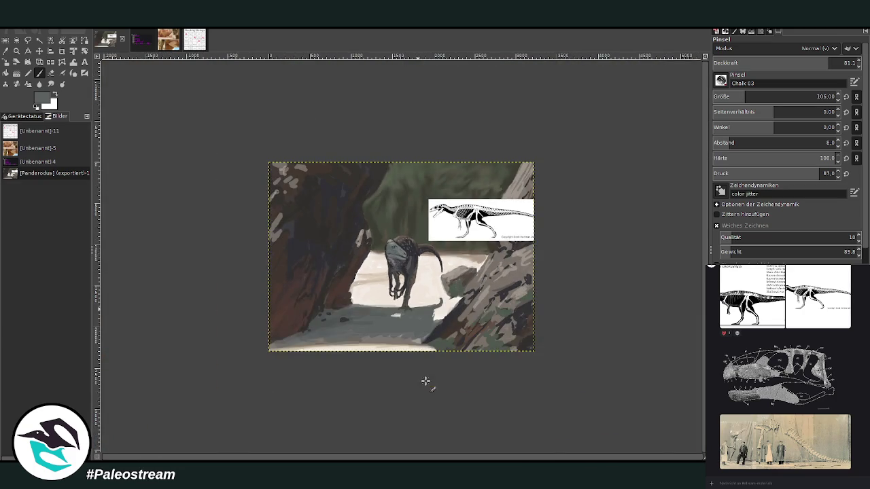
{"action": "left_click", "coordinate": [17, 53]}
- Zoom in on the dinosaur's head, sample a colour, and set the Paintbrush to size 35, opacity 78.9
{"action": "left_click_drag", "start_coordinate": [360, 196], "coordinate": [456, 325]}
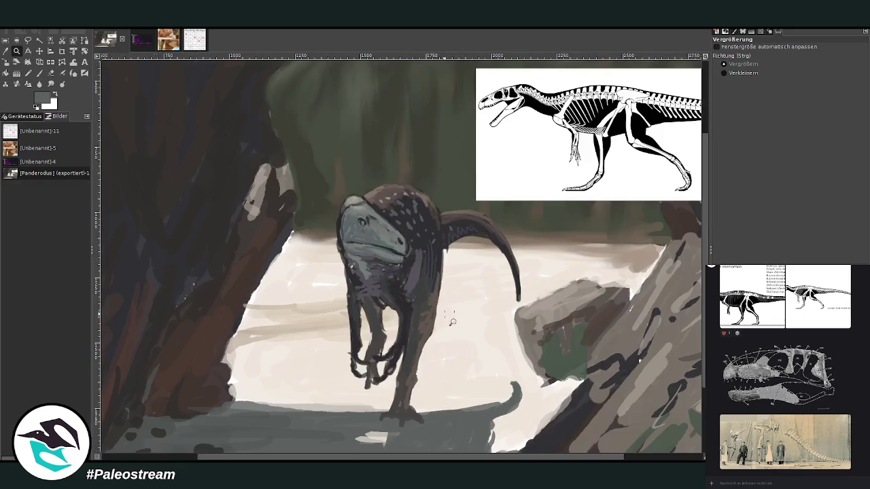
{"action": "left_click_drag", "start_coordinate": [301, 133], "coordinate": [469, 371]}
{"action": "left_click", "coordinate": [5, 51]}
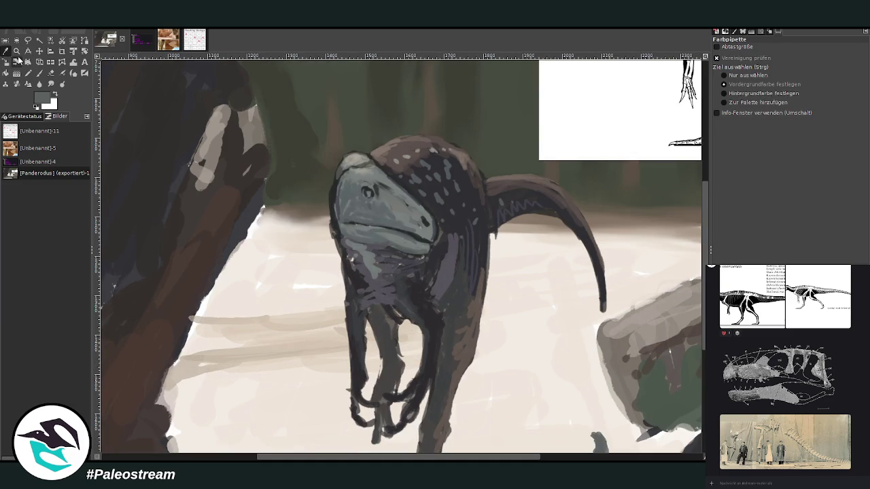
{"action": "left_click", "coordinate": [39, 73]}
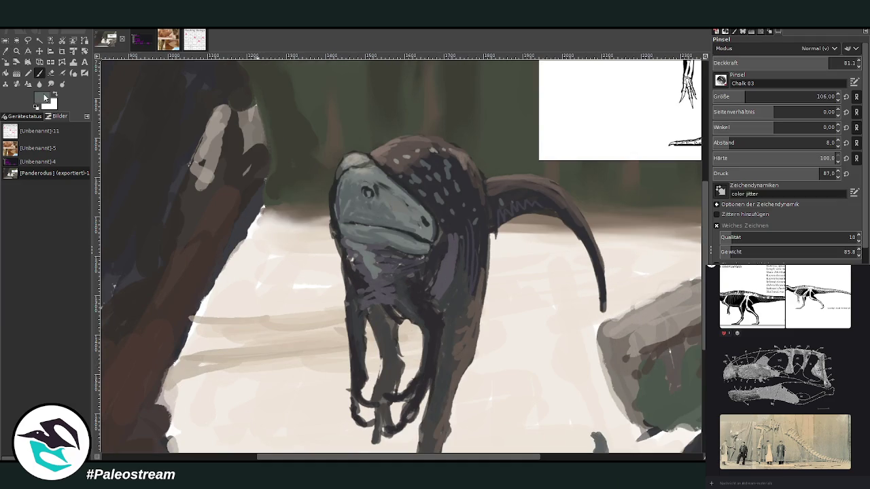
{"action": "left_click", "coordinate": [722, 99]}
{"action": "left_click", "coordinate": [823, 65]}
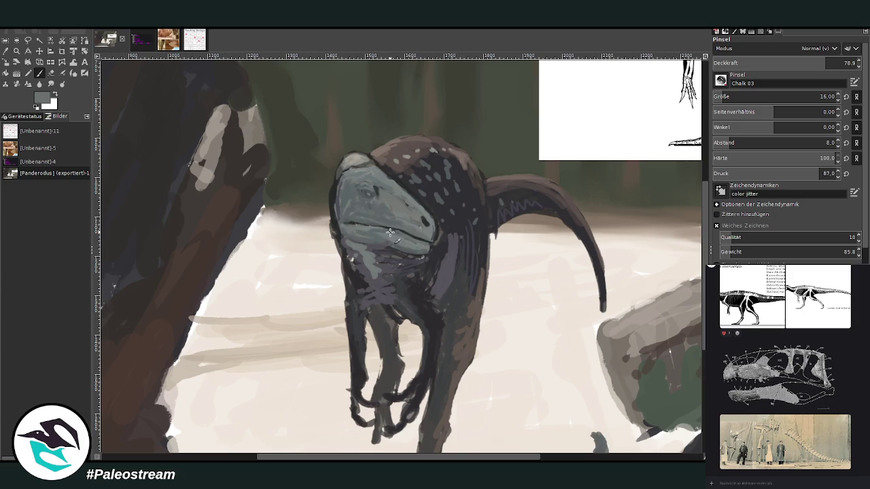
- Sample a dark colour from the dinosaur and paint dark strokes over its chest and neck
{"action": "key", "text": "o"}
{"action": "left_click", "coordinate": [431, 265]}
{"action": "key", "text": "p"}
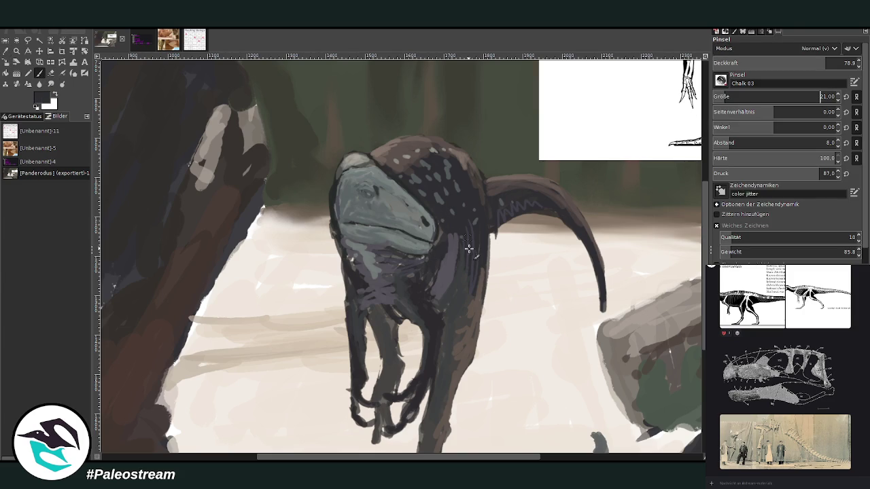
{"action": "mouse_move", "coordinate": [411, 265]}
{"action": "left_mouse_down"}
{"action": "mouse_move", "coordinate": [397, 273]}
{"action": "mouse_move", "coordinate": [442, 271]}
{"action": "left_mouse_up"}
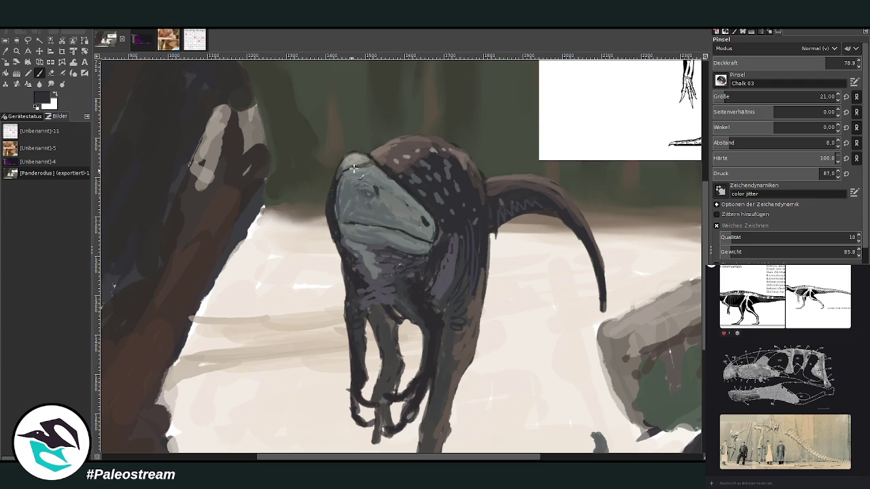
- Paint dark markings around the eye, lowering brush opacity to 69.4
{"action": "left_click_drag", "start_coordinate": [374, 208], "coordinate": [384, 214]}
{"action": "scroll", "coordinate": [727, 96], "scroll_direction": "up", "scroll_amount": 5}
{"action": "left_click_drag", "start_coordinate": [786, 65], "coordinate": [761, 64]}
{"action": "mouse_move", "coordinate": [388, 196]}
{"action": "left_mouse_down"}
{"action": "mouse_move", "coordinate": [370, 224]}
{"action": "mouse_move", "coordinate": [392, 208]}
{"action": "mouse_move", "coordinate": [367, 192]}
{"action": "mouse_move", "coordinate": [350, 207]}
{"action": "mouse_move", "coordinate": [343, 182]}
{"action": "mouse_move", "coordinate": [354, 180]}
{"action": "mouse_move", "coordinate": [362, 192]}
{"action": "mouse_move", "coordinate": [344, 204]}
{"action": "mouse_move", "coordinate": [368, 223]}
{"action": "mouse_move", "coordinate": [384, 215]}
{"action": "mouse_move", "coordinate": [408, 231]}
{"action": "mouse_move", "coordinate": [400, 219]}
{"action": "mouse_move", "coordinate": [373, 234]}
{"action": "mouse_move", "coordinate": [384, 243]}
{"action": "mouse_move", "coordinate": [347, 225]}
{"action": "mouse_move", "coordinate": [343, 194]}
{"action": "mouse_move", "coordinate": [357, 176]}
{"action": "left_mouse_up"}
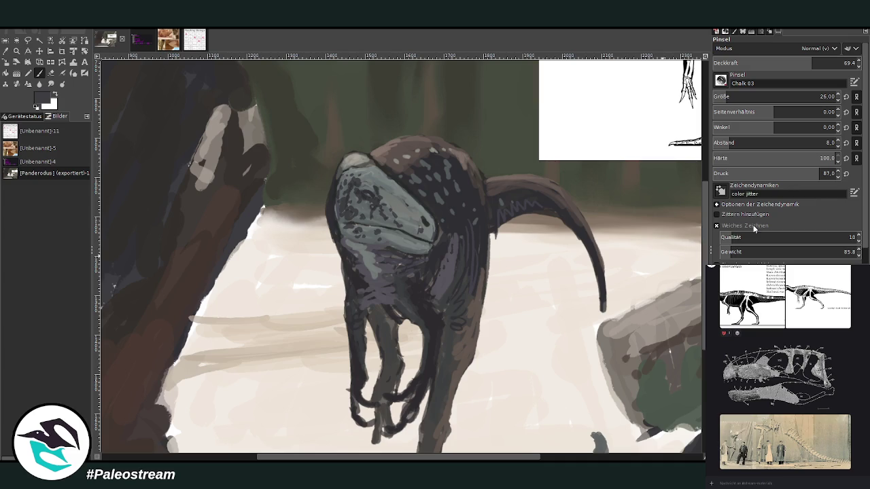
- Set the brush to size 29 at 80 opacity and repaint the dinosaur's jaw area
{"action": "left_click", "coordinate": [781, 62]}
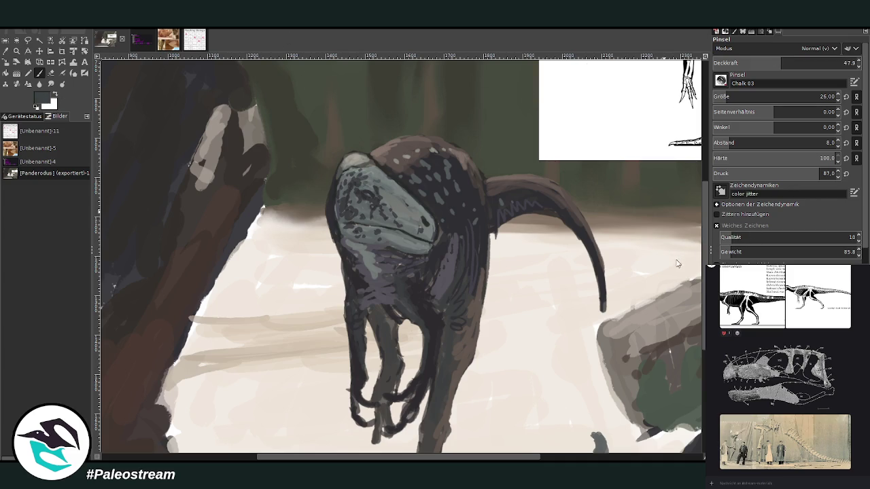
{"action": "left_click", "coordinate": [777, 96]}
{"action": "left_click", "coordinate": [827, 63]}
{"action": "mouse_move", "coordinate": [377, 196]}
{"action": "left_mouse_down"}
{"action": "mouse_move", "coordinate": [413, 220]}
{"action": "mouse_move", "coordinate": [370, 223]}
{"action": "mouse_move", "coordinate": [348, 202]}
{"action": "left_mouse_up"}
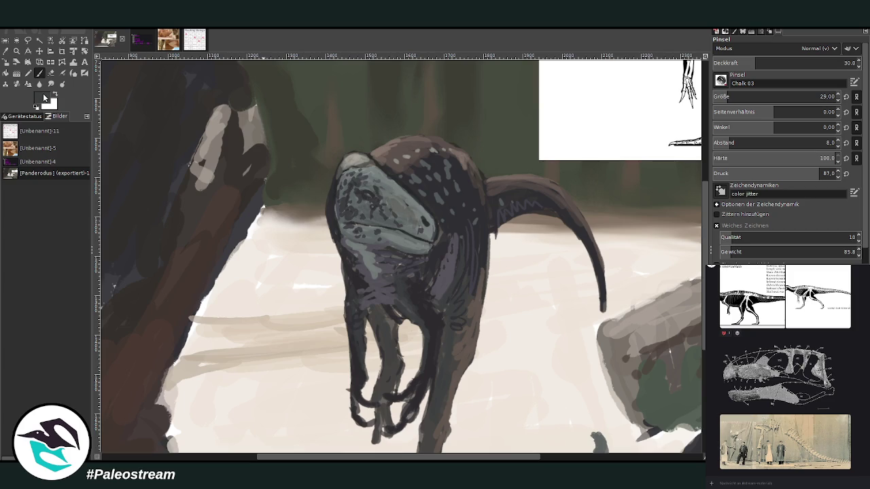
- Hatch soft blue-grey strokes and speckles over the neck and back behind the head
{"action": "left_click", "coordinate": [739, 63]}
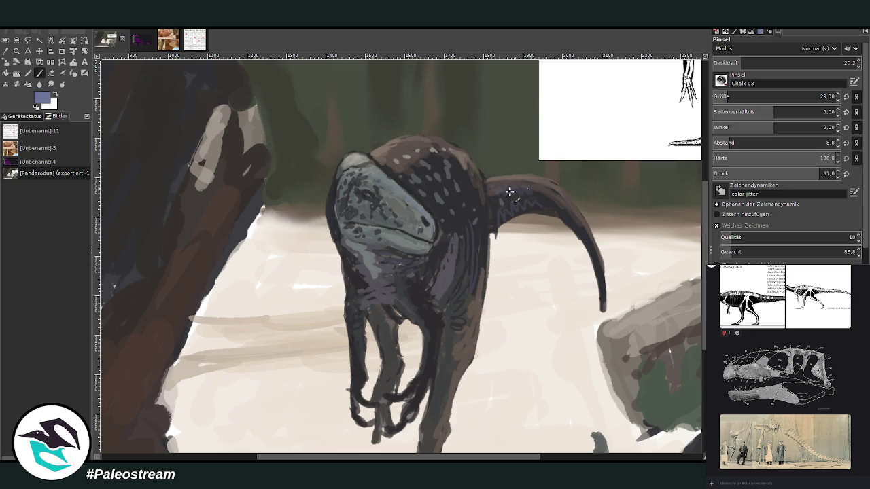
{"action": "mouse_move", "coordinate": [439, 157]}
{"action": "left_mouse_down"}
{"action": "mouse_move", "coordinate": [452, 184]}
{"action": "mouse_move", "coordinate": [416, 181]}
{"action": "mouse_move", "coordinate": [440, 155]}
{"action": "mouse_move", "coordinate": [452, 204]}
{"action": "mouse_move", "coordinate": [418, 187]}
{"action": "left_mouse_up"}
{"action": "left_click_drag", "start_coordinate": [476, 167], "coordinate": [480, 227]}
{"action": "left_click_drag", "start_coordinate": [411, 187], "coordinate": [406, 173]}
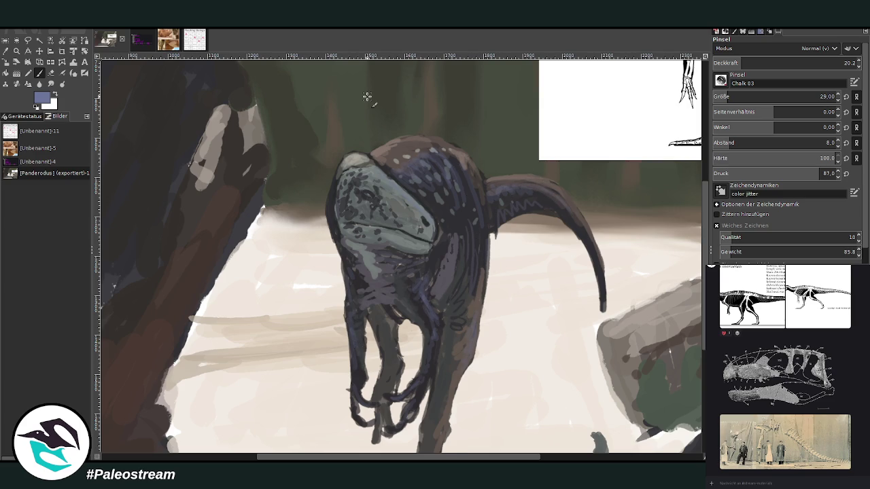
{"action": "key", "text": "shift+ctrl+j"}
- Zoom in on the dinosaur and paint a light greyish-brown highlight along the tail's top
{"action": "key", "text": "z"}
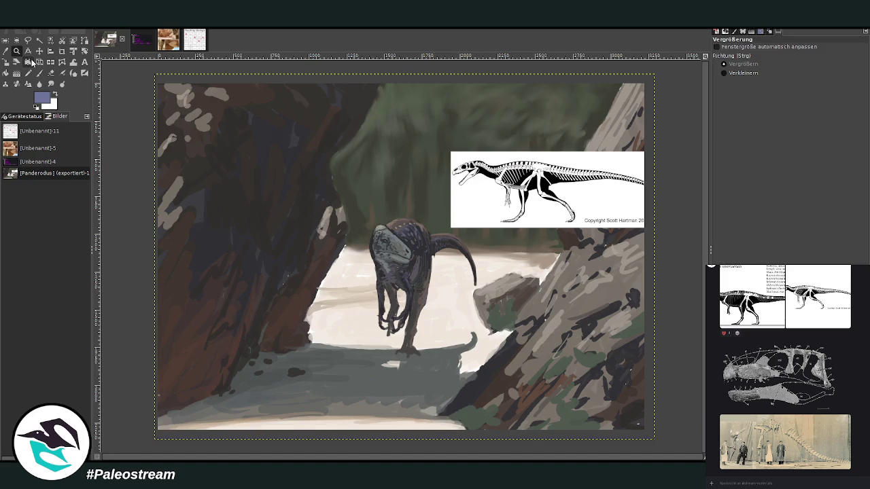
{"action": "left_click_drag", "start_coordinate": [344, 213], "coordinate": [452, 389]}
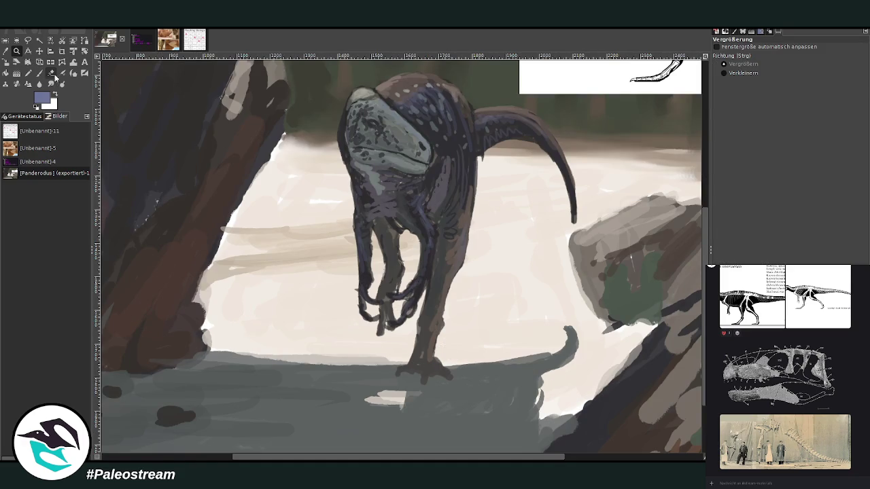
{"action": "left_click", "coordinate": [54, 71]}
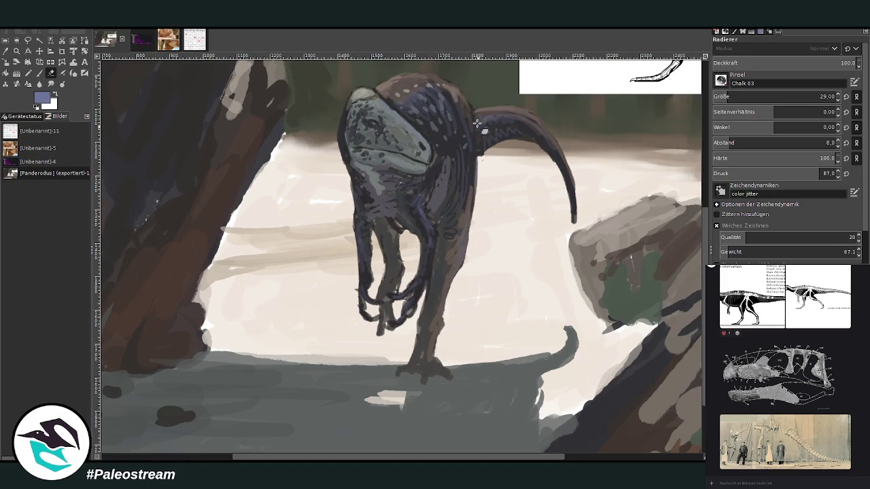
{"action": "key", "text": "o"}
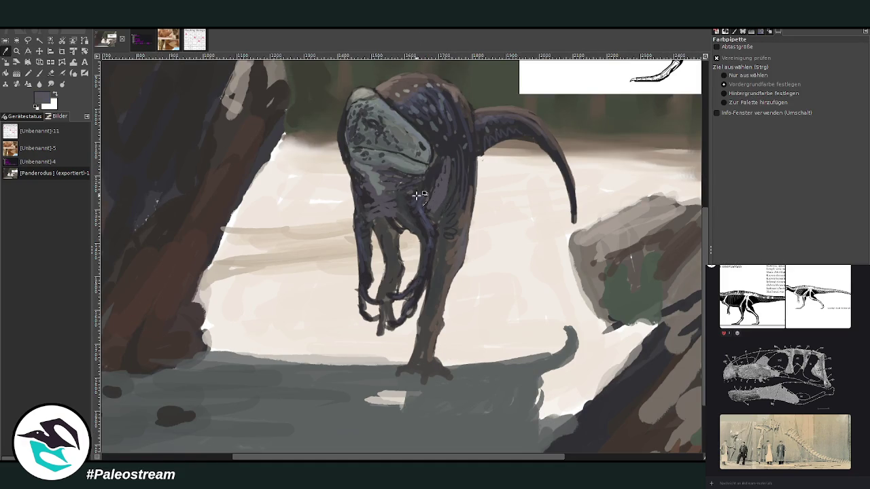
{"action": "left_click", "coordinate": [39, 73]}
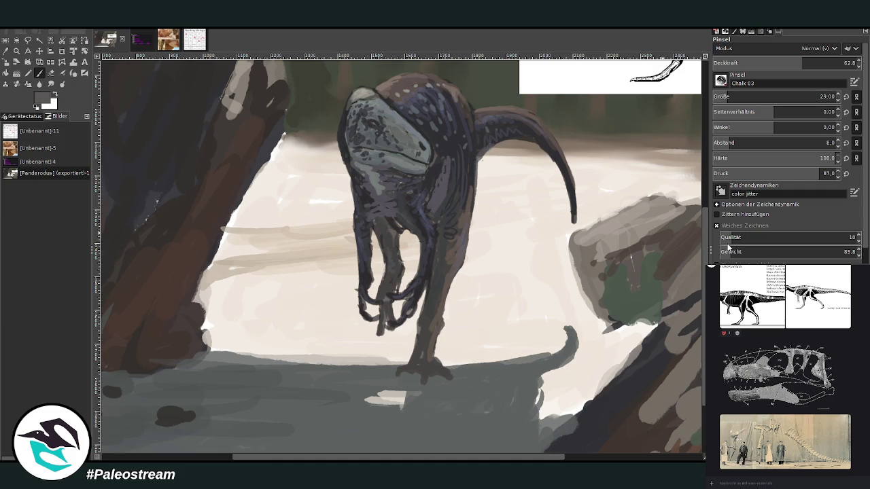
{"action": "left_click", "coordinate": [692, 237], "text": "ctrl"}
{"action": "left_click_drag", "start_coordinate": [521, 138], "coordinate": [567, 198]}
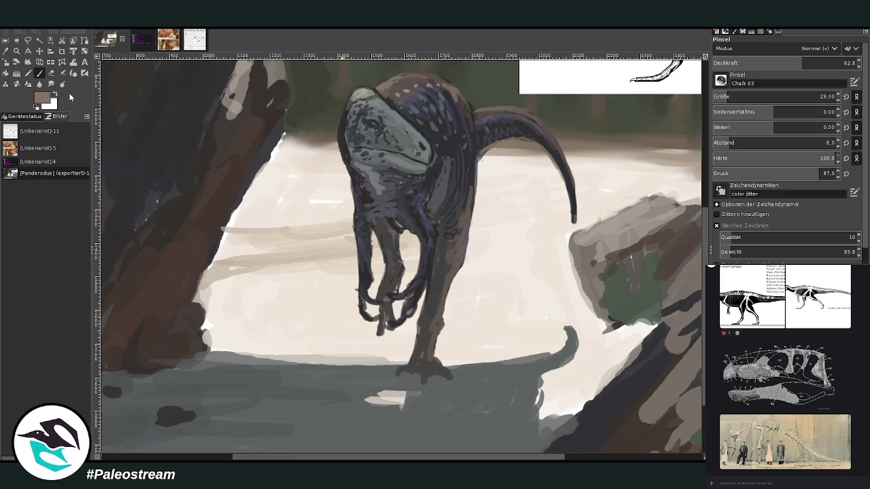
- Add brighter brown at the tail base, paint a dark toe at 26.2 opacity, then set opacity 46.4
{"action": "left_click", "coordinate": [660, 90], "text": "ctrl"}
{"action": "left_click_drag", "start_coordinate": [482, 155], "coordinate": [537, 134]}
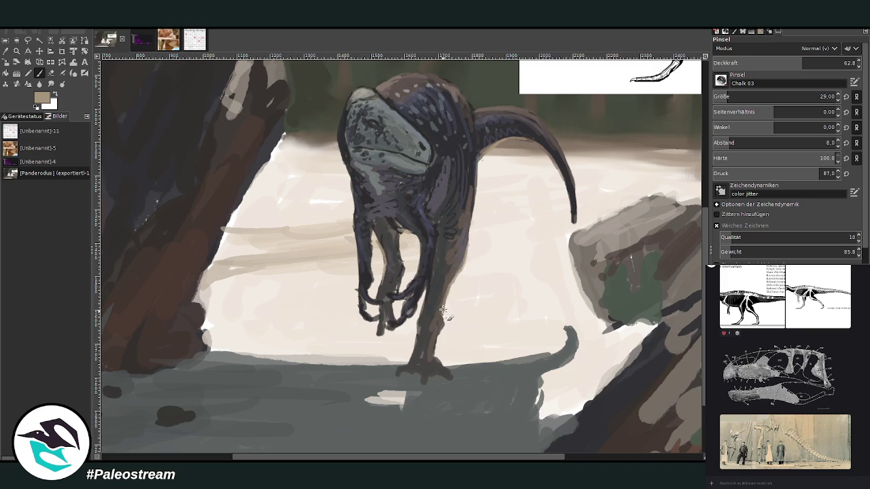
{"action": "left_click", "coordinate": [750, 62]}
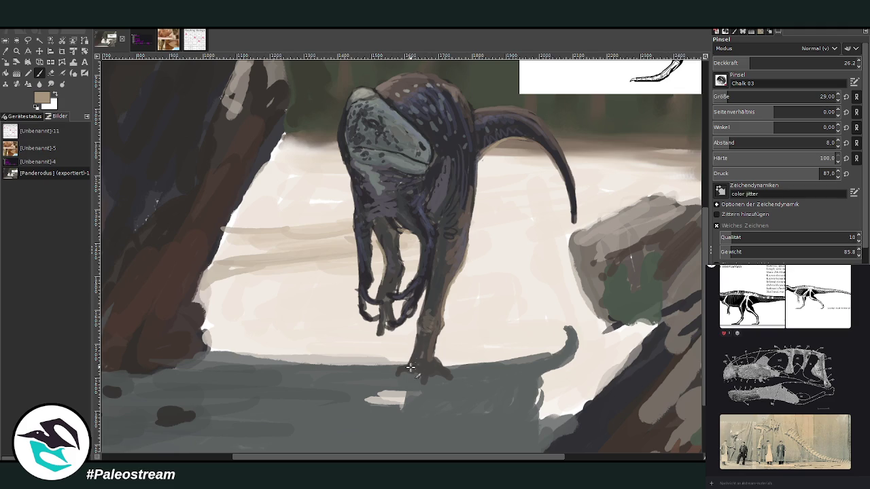
{"action": "left_click_drag", "start_coordinate": [400, 370], "coordinate": [443, 373]}
{"action": "left_click", "coordinate": [780, 62]}
- Paint light hair-like feathers along the snout, head top and back with a size 11, 69.4-opacity brush
{"action": "scroll", "coordinate": [696, 261], "scroll_direction": "up", "scroll_amount": 3}
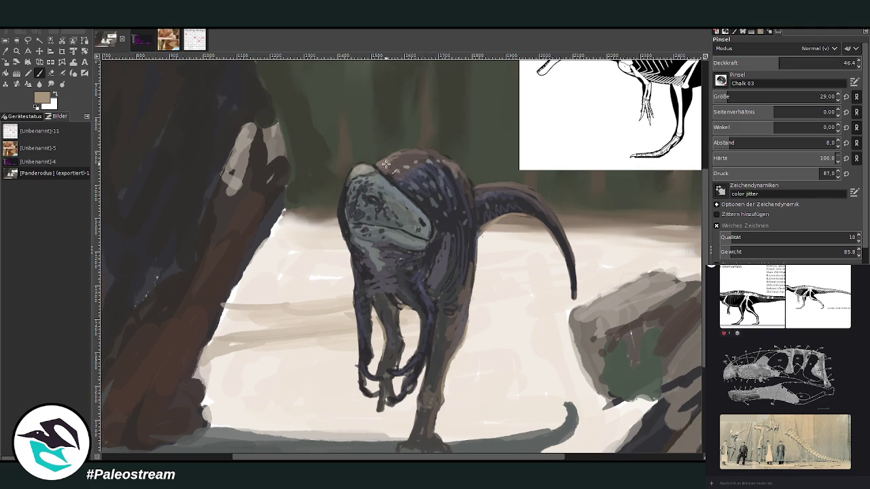
{"action": "left_click_drag", "start_coordinate": [384, 164], "coordinate": [425, 151]}
{"action": "left_click", "coordinate": [364, 170]}
{"action": "left_click_drag", "start_coordinate": [780, 63], "coordinate": [813, 62]}
{"action": "left_click_drag", "start_coordinate": [815, 97], "coordinate": [762, 96]}
{"action": "mouse_move", "coordinate": [358, 165]}
{"action": "left_mouse_down"}
{"action": "mouse_move", "coordinate": [362, 149]}
{"action": "mouse_move", "coordinate": [344, 164]}
{"action": "mouse_move", "coordinate": [382, 160]}
{"action": "mouse_move", "coordinate": [342, 166]}
{"action": "left_mouse_up"}
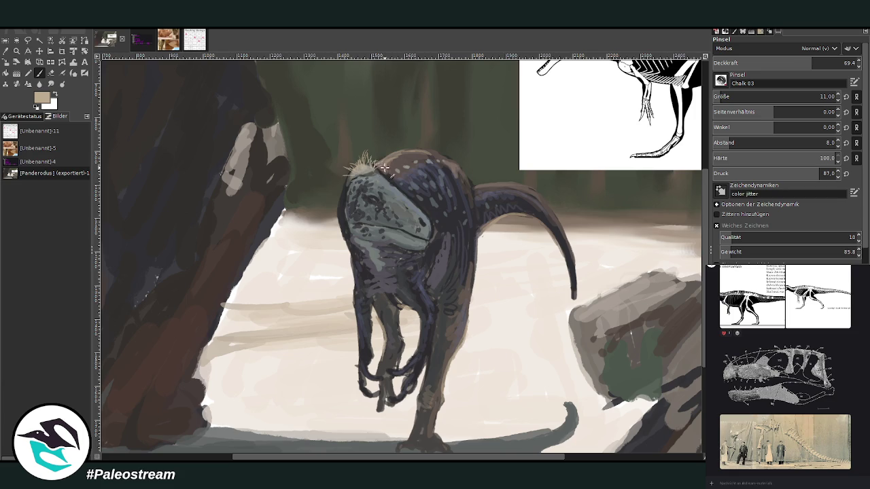
{"action": "mouse_move", "coordinate": [380, 162]}
{"action": "left_mouse_down"}
{"action": "mouse_move", "coordinate": [399, 144]}
{"action": "mouse_move", "coordinate": [427, 145]}
{"action": "mouse_move", "coordinate": [397, 144]}
{"action": "mouse_move", "coordinate": [385, 151]}
{"action": "mouse_move", "coordinate": [391, 166]}
{"action": "mouse_move", "coordinate": [426, 144]}
{"action": "mouse_move", "coordinate": [452, 154]}
{"action": "mouse_move", "coordinate": [412, 157]}
{"action": "left_mouse_up"}
{"action": "mouse_move", "coordinate": [467, 185]}
{"action": "left_mouse_down"}
{"action": "mouse_move", "coordinate": [522, 182]}
{"action": "mouse_move", "coordinate": [499, 178]}
{"action": "mouse_move", "coordinate": [535, 193]}
{"action": "left_mouse_up"}
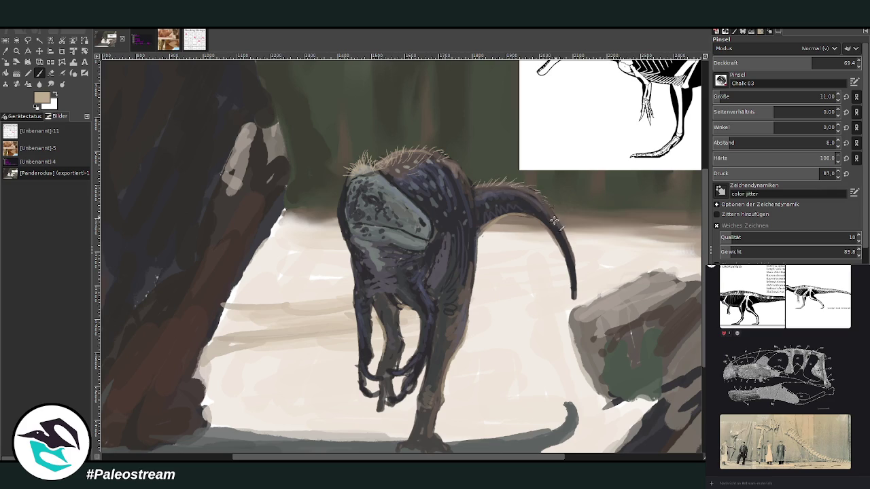
- Touch up the head's upper-left edge in greyer brown and lengthen the hanging claw tip
{"action": "left_click", "coordinate": [683, 234], "text": "ctrl"}
{"action": "left_click_drag", "start_coordinate": [338, 216], "coordinate": [331, 201]}
{"action": "left_click", "coordinate": [39, 74]}
{"action": "scroll", "coordinate": [729, 96], "scroll_direction": "up", "scroll_amount": 6}
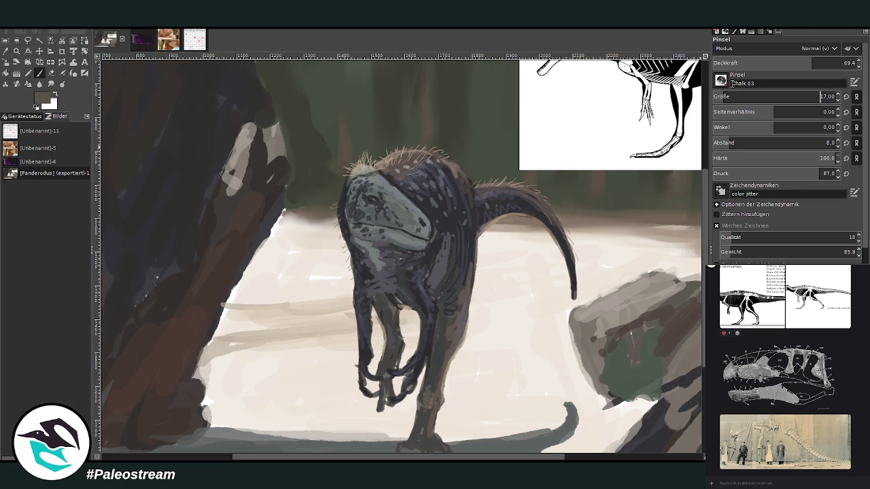
{"action": "scroll", "coordinate": [384, 325], "scroll_direction": "down", "scroll_amount": 3}
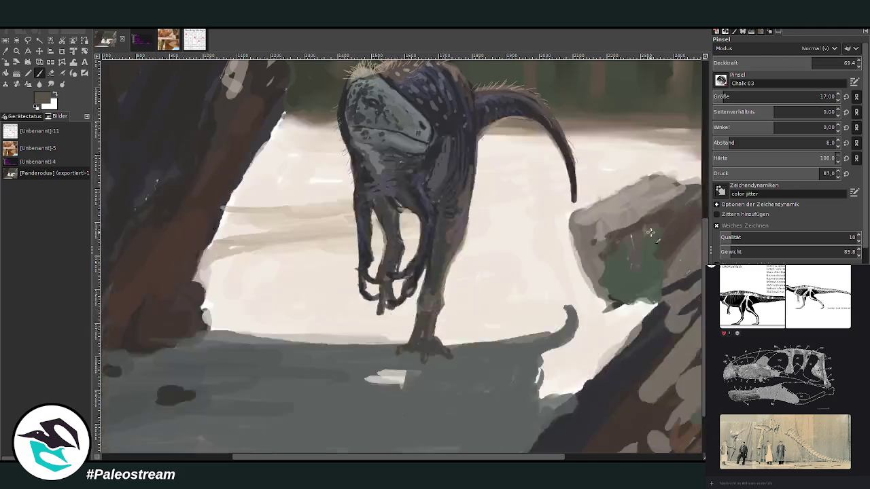
{"action": "mouse_move", "coordinate": [382, 310]}
{"action": "left_mouse_down"}
{"action": "mouse_move", "coordinate": [380, 324]}
{"action": "mouse_move", "coordinate": [424, 326]}
{"action": "left_mouse_up"}
{"action": "key", "text": "z"}
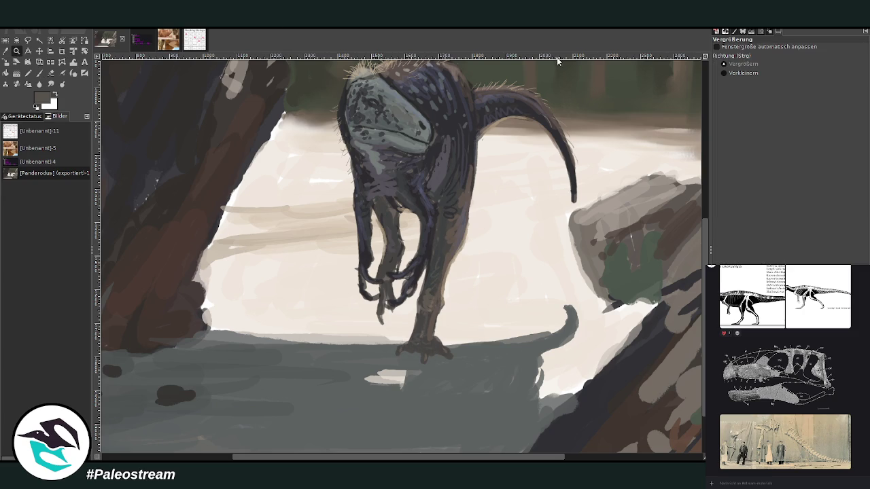
- Zoom out four times, then drag a zoom rectangle so the whole painting fills the window
{"action": "left_click", "coordinate": [463, 167], "text": "ctrl"}
{"action": "left_click", "coordinate": [464, 165], "text": "ctrl"}
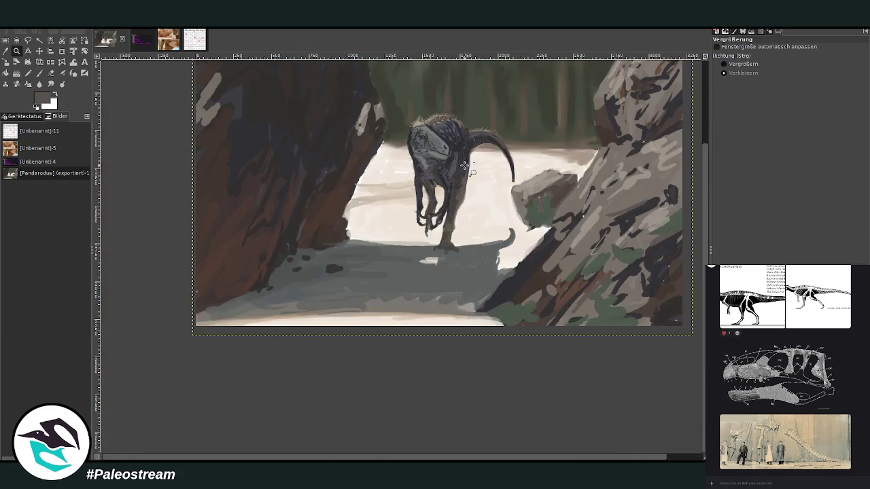
{"action": "left_click", "coordinate": [462, 168], "text": "ctrl"}
{"action": "left_click", "coordinate": [456, 170], "text": "ctrl"}
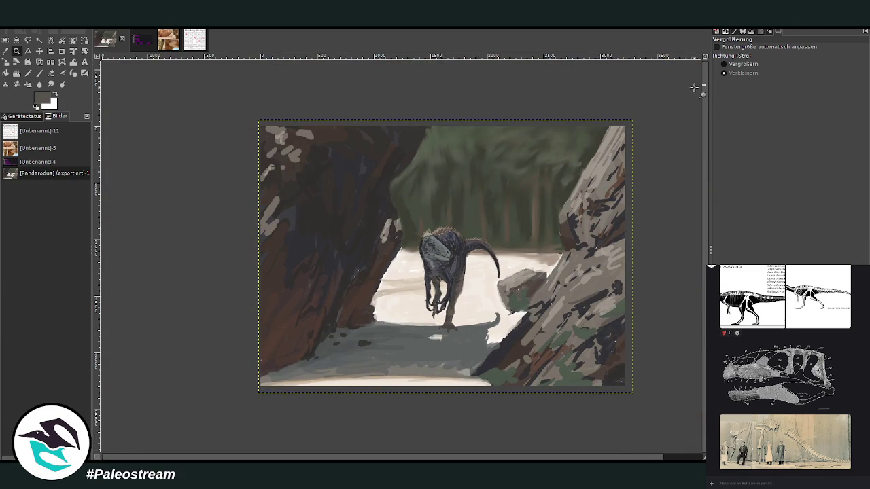
{"action": "left_click_drag", "start_coordinate": [239, 114], "coordinate": [636, 377]}
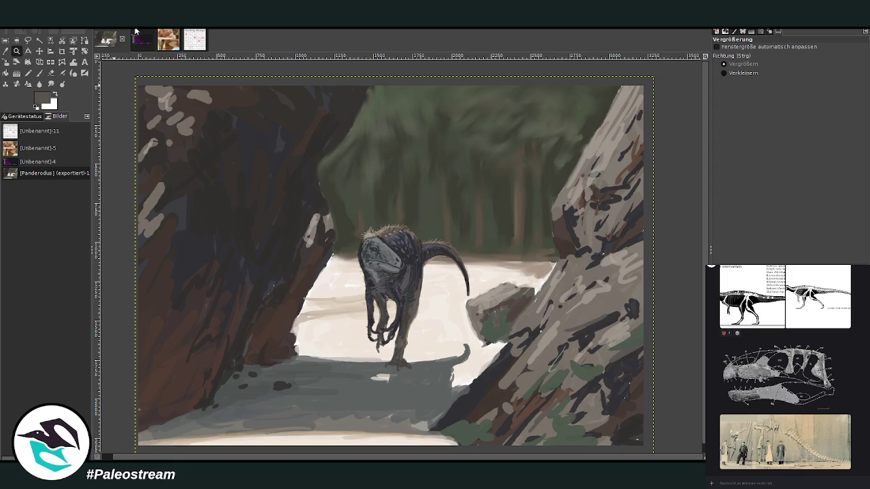
{"action": "key", "text": "ctrl+m"}
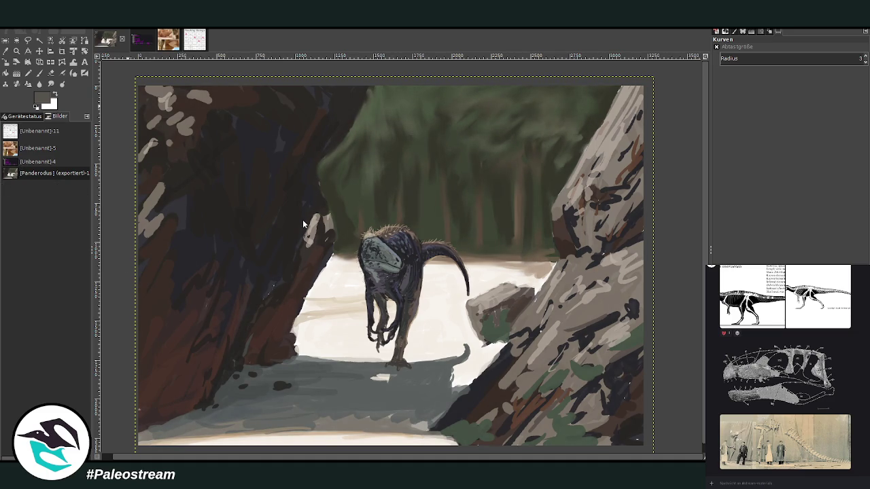
- Darken the light highlight on the left rock beside the dinosaur
{"action": "left_click_drag", "start_coordinate": [297, 216], "coordinate": [305, 204]}
{"action": "scroll", "coordinate": [846, 454], "scroll_direction": "up", "scroll_amount": 3}
{"action": "scroll", "coordinate": [847, 453], "scroll_direction": "up", "scroll_amount": 3}
{"action": "scroll", "coordinate": [849, 453], "scroll_direction": "up", "scroll_amount": 3}
{"action": "scroll", "coordinate": [853, 453], "scroll_direction": "up", "scroll_amount": 3}
{"action": "scroll", "coordinate": [853, 453], "scroll_direction": "up", "scroll_amount": 3}
{"action": "scroll", "coordinate": [853, 454], "scroll_direction": "up", "scroll_amount": 2}
{"action": "scroll", "coordinate": [853, 454], "scroll_direction": "up", "scroll_amount": 2}
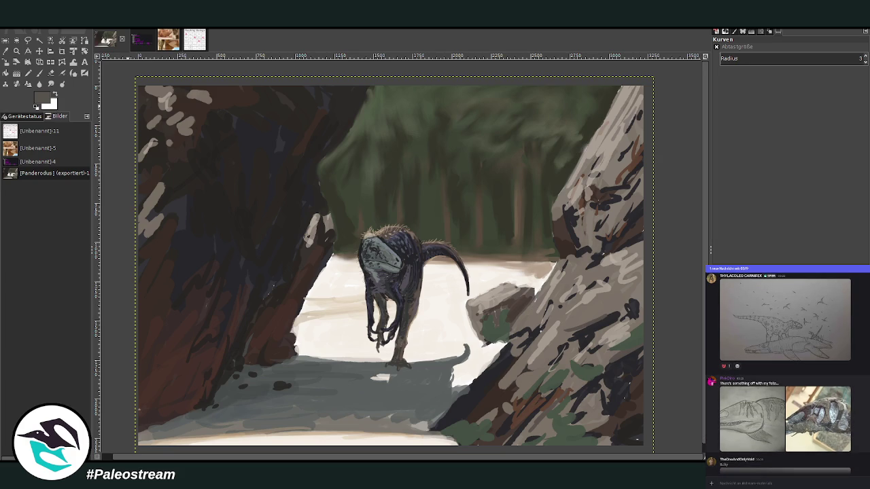
- Glance at a posted artwork image, then duplicate the painting as a new image
{"action": "left_click", "coordinate": [764, 420]}
{"action": "left_click", "coordinate": [862, 429]}
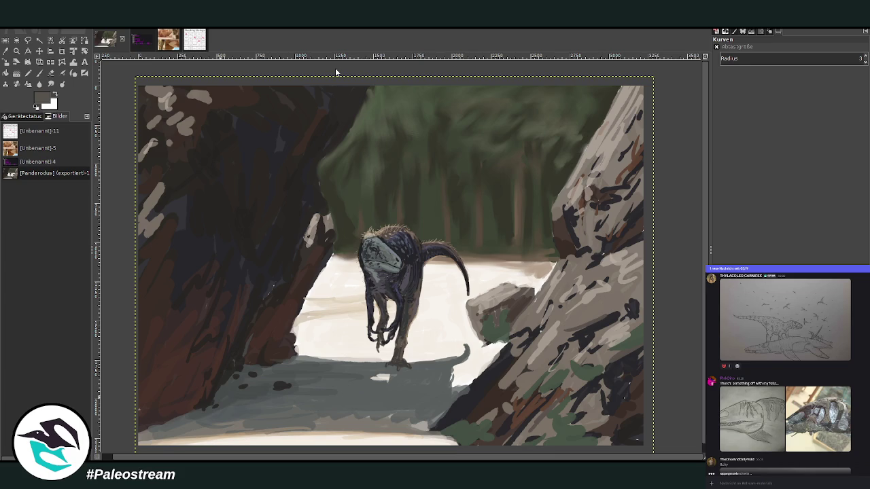
{"action": "key", "text": "ctrl+d"}
- Set freehand selection to add mode and configure Smudge with 59.6 opacity and 19.0 spacing
{"action": "left_click", "coordinate": [28, 40]}
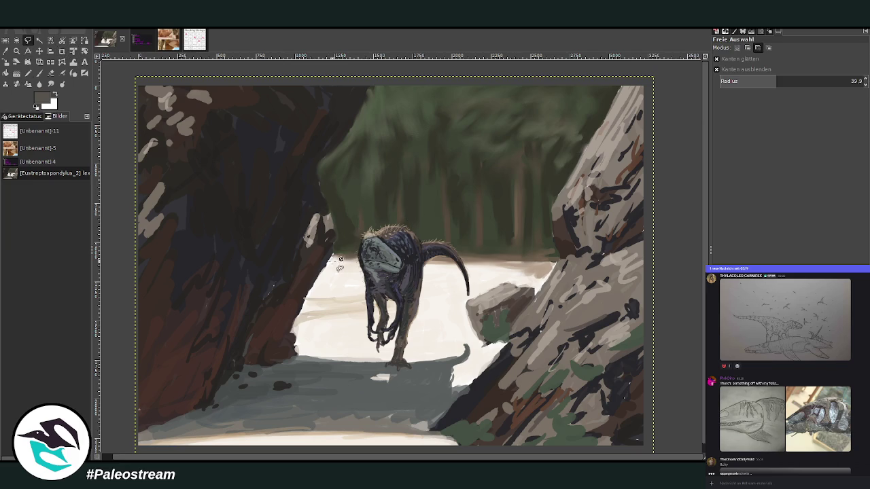
{"action": "left_click", "coordinate": [748, 47]}
{"action": "left_click", "coordinate": [51, 84]}
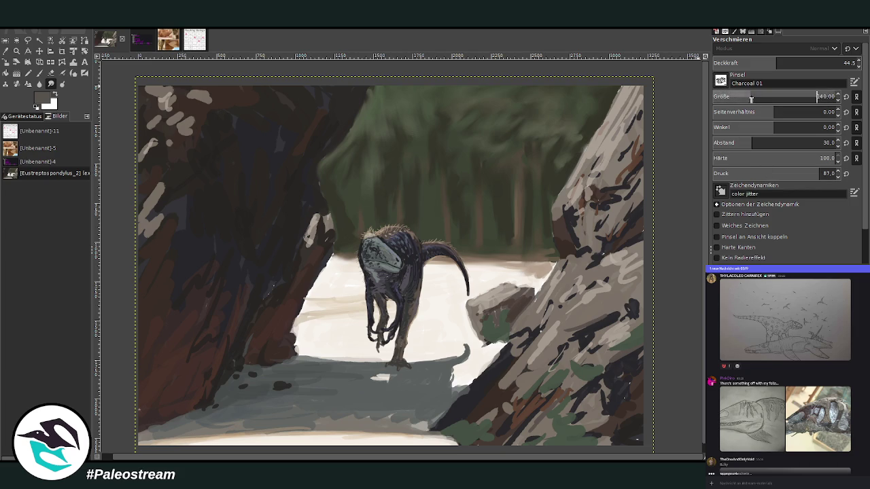
{"action": "left_click", "coordinate": [799, 64]}
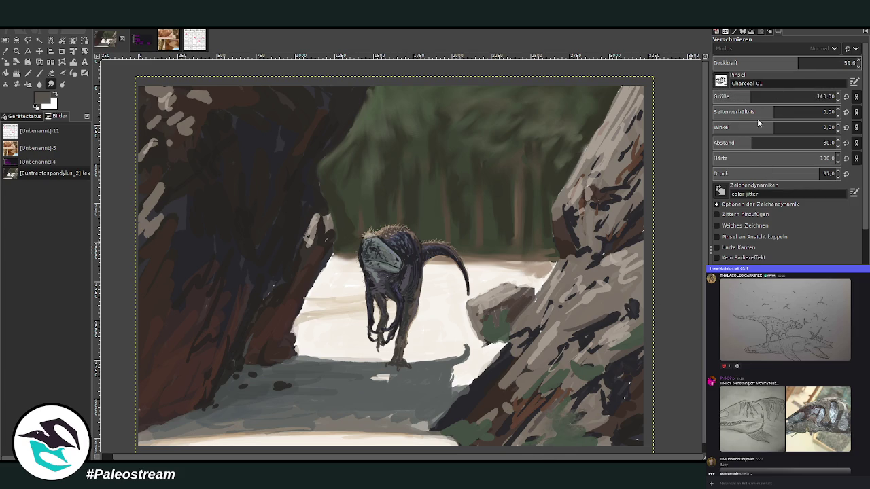
{"action": "left_click", "coordinate": [742, 143]}
- Smudge the strokes at the right rock's base and across the left rock face, then duplicate the image
{"action": "left_click_drag", "start_coordinate": [506, 417], "coordinate": [452, 440]}
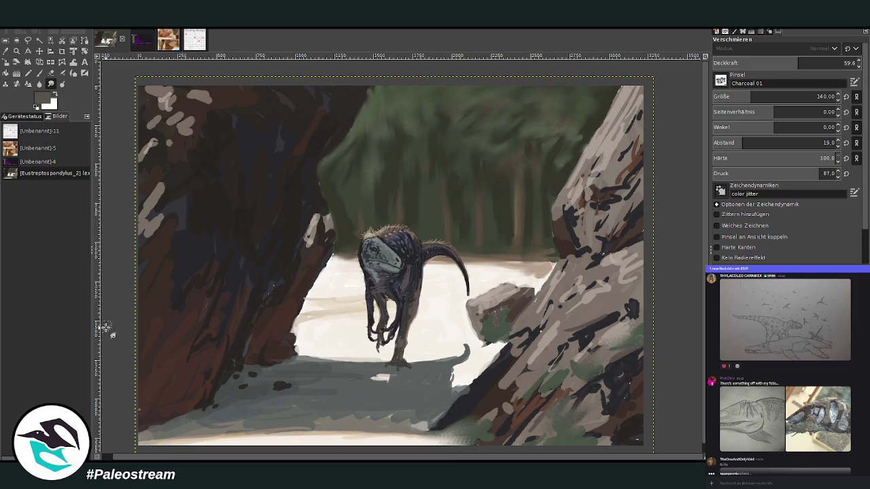
{"action": "left_click_drag", "start_coordinate": [161, 272], "coordinate": [149, 301]}
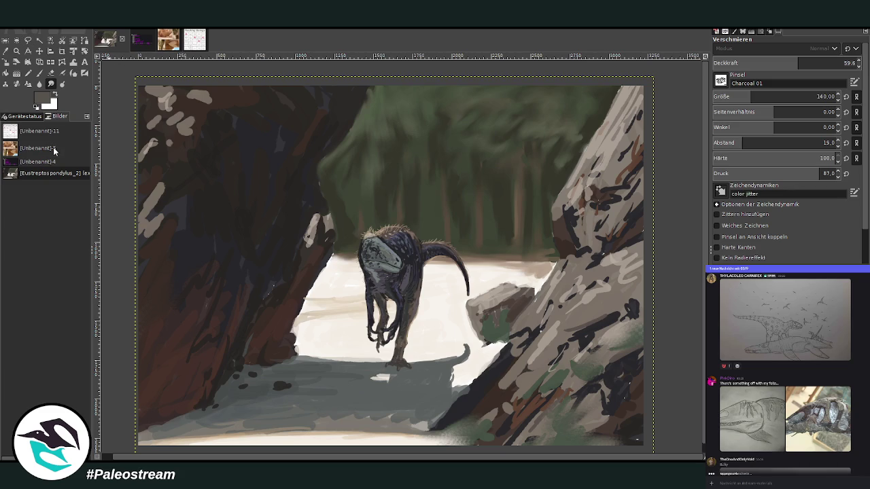
{"action": "key", "text": "ctrl+d"}
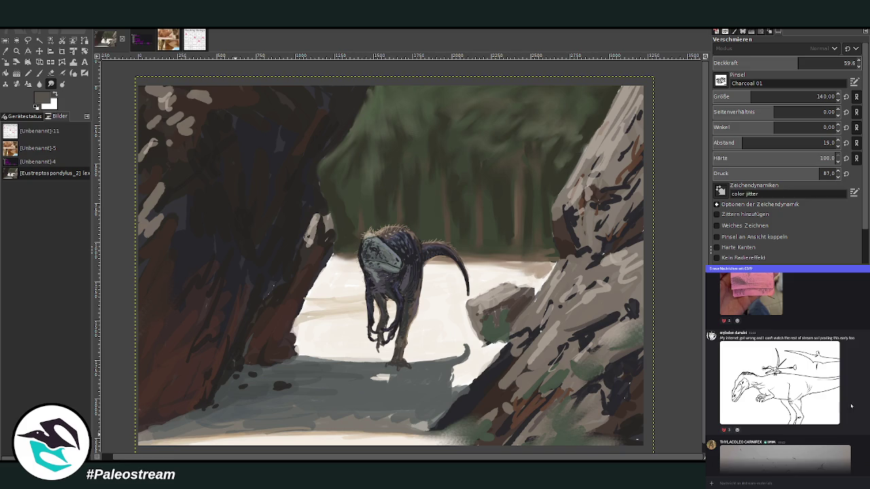
{"action": "scroll", "coordinate": [860, 401], "scroll_direction": "up", "scroll_amount": 3}
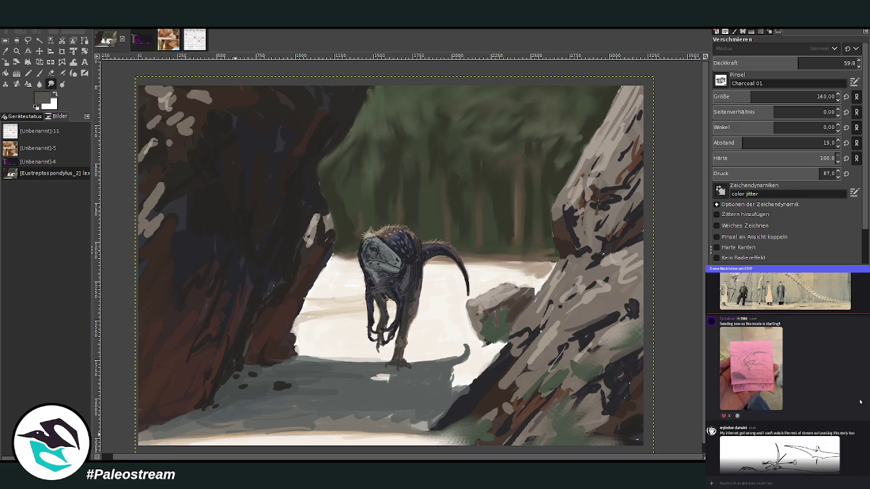
{"action": "scroll", "coordinate": [860, 402], "scroll_direction": "up", "scroll_amount": 2}
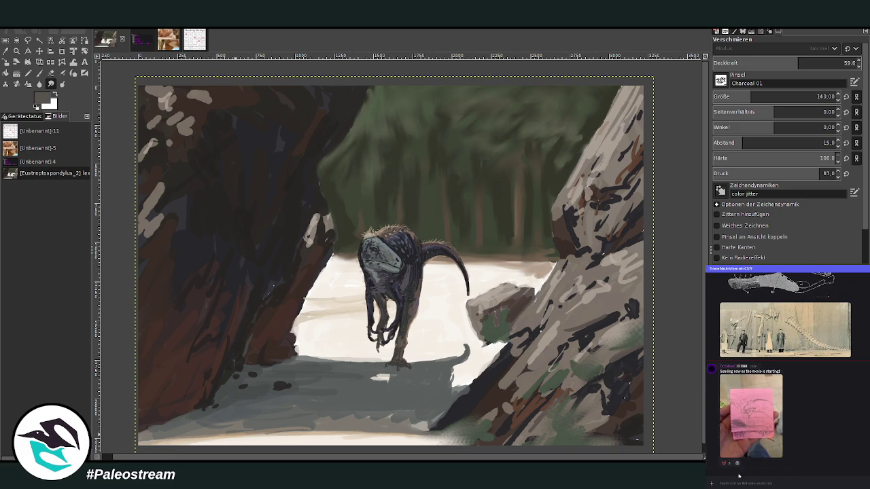